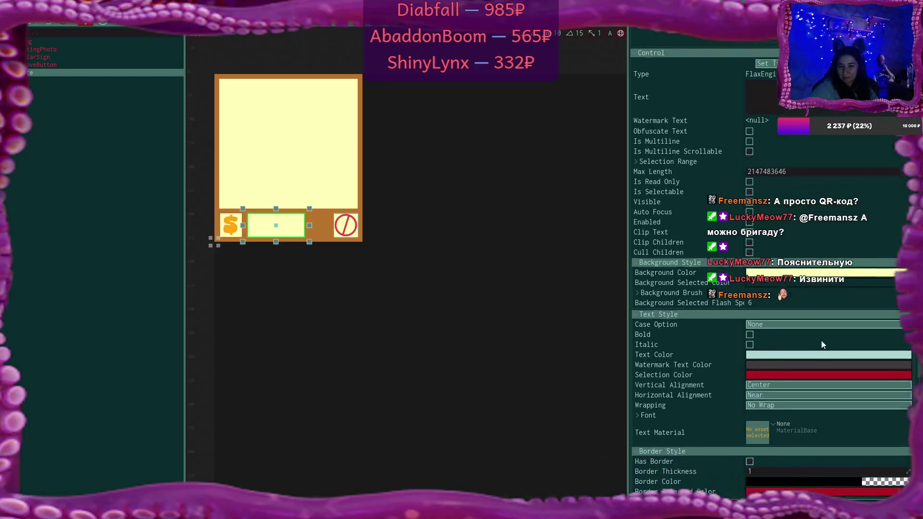
scroll(822, 343, down, 1)
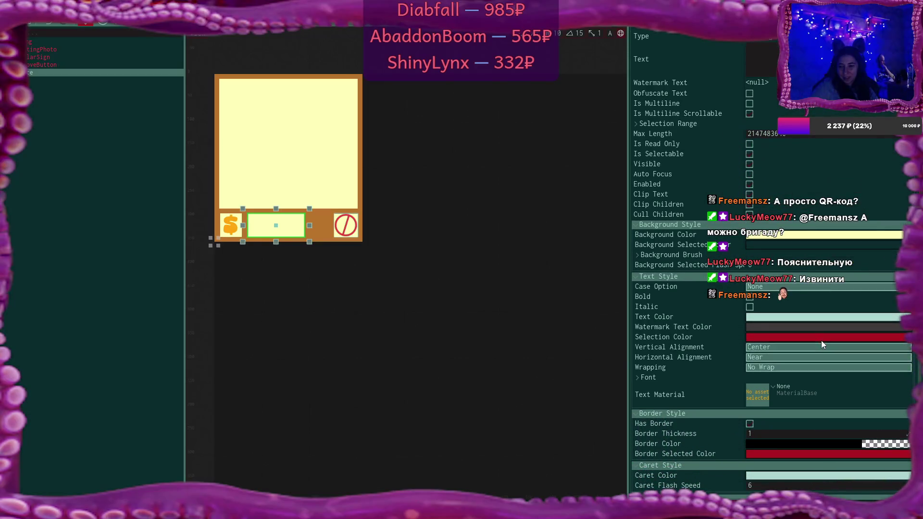
Set the price box's Horizontal Alignment to Center
click(771, 356)
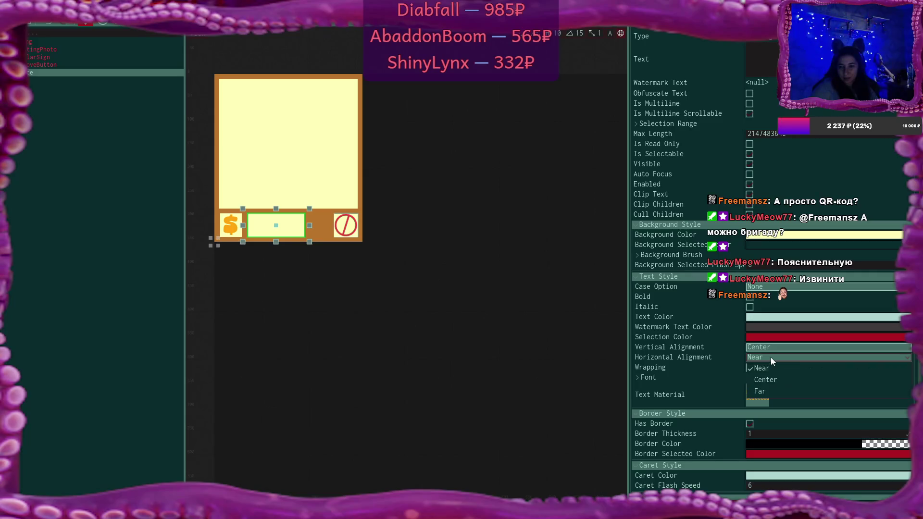
click(783, 379)
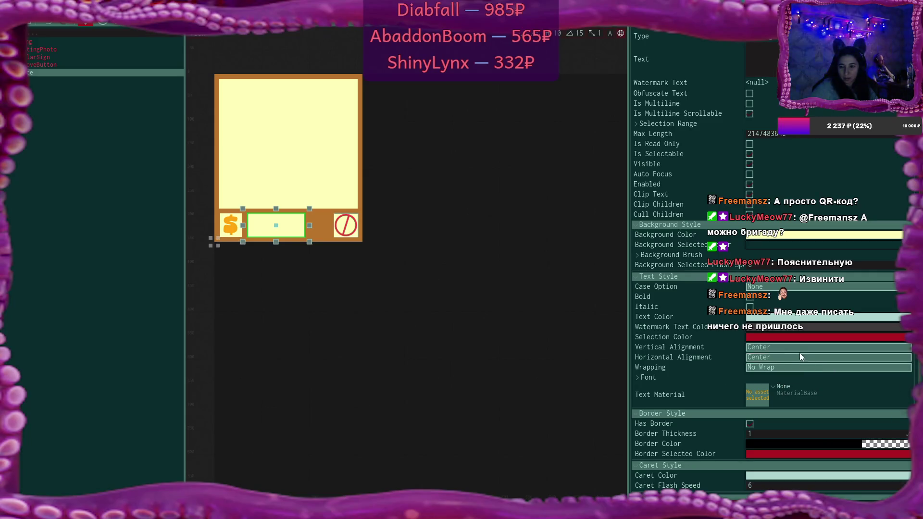
Set the price box's text colour to the orange eyedropped from the $ icon
click(793, 316)
click(672, 292)
click(233, 230)
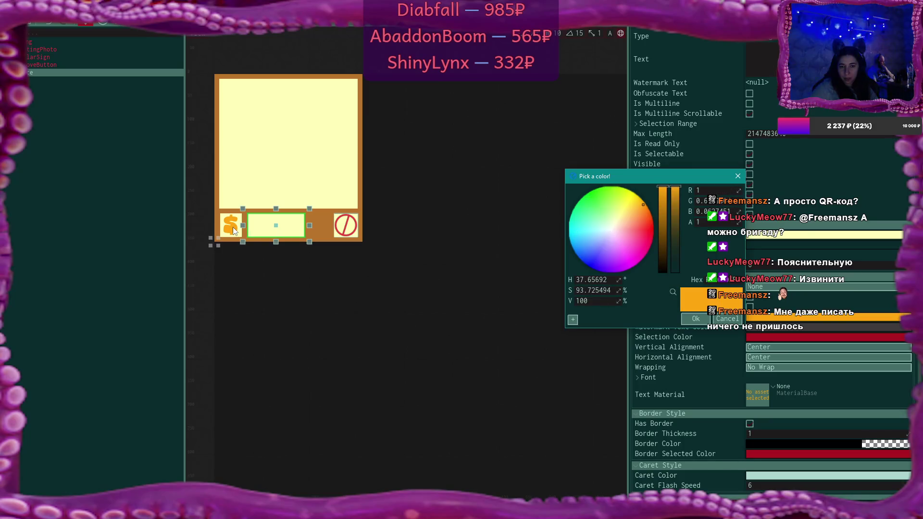
click(695, 319)
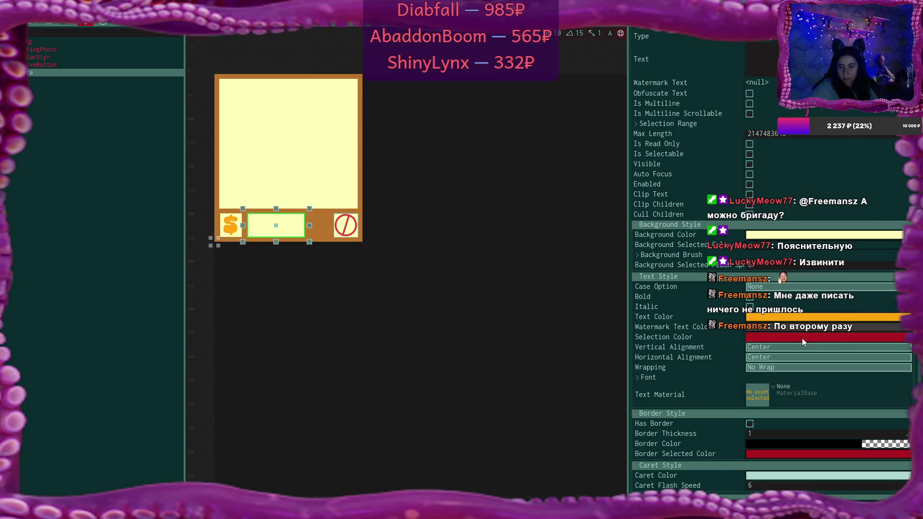
scroll(853, 403, down, 3)
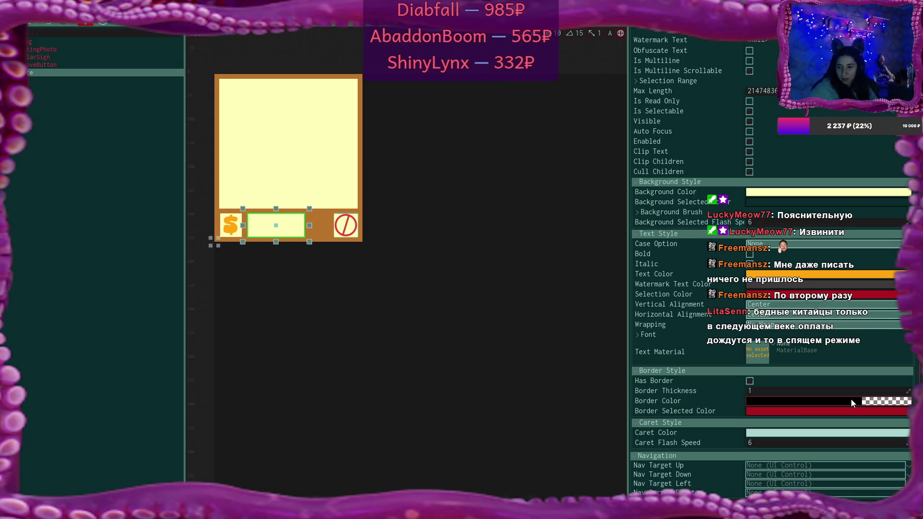
Set the Caret Color to the $ icon's orange with the eyedropper
scroll(850, 399, up, 1)
click(835, 456)
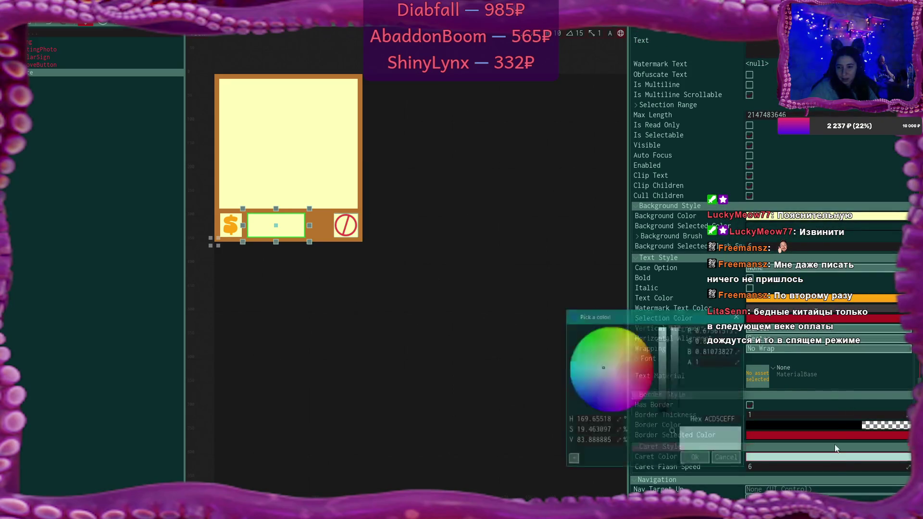
click(672, 431)
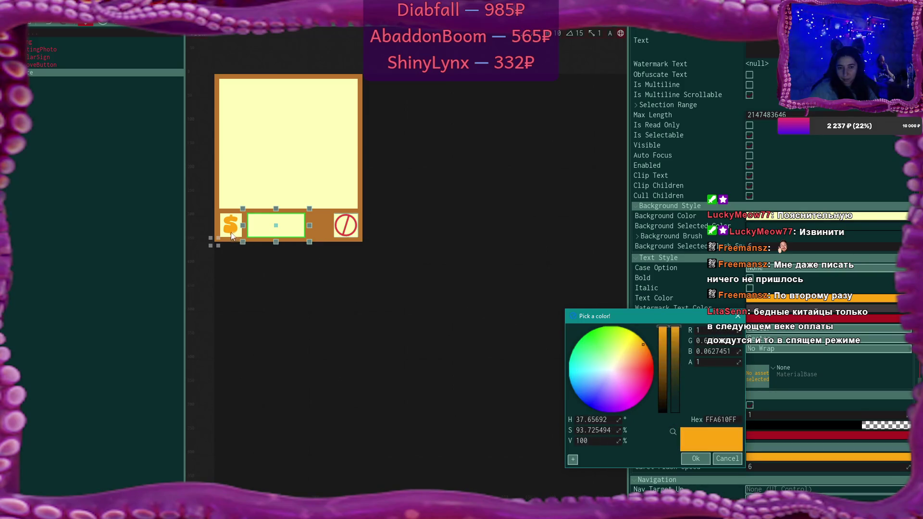
click(698, 459)
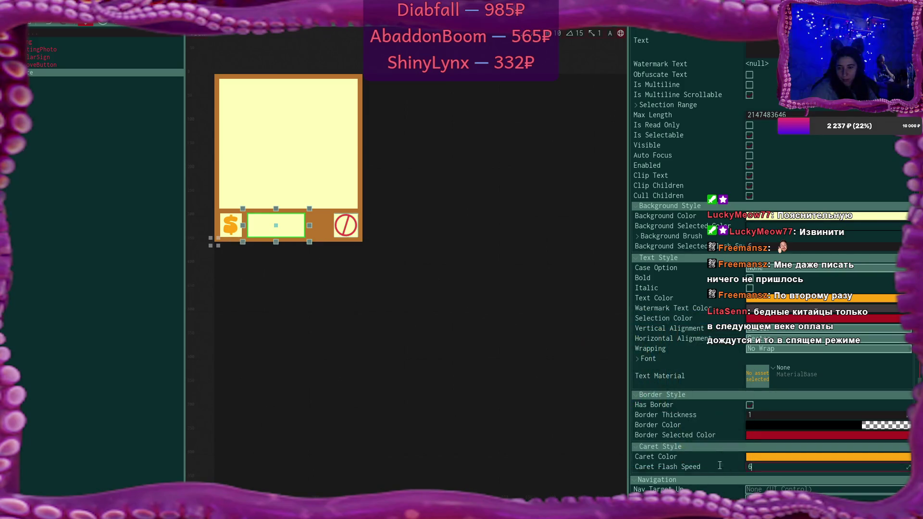
Set Caret Flash Speed to 3
text(3)
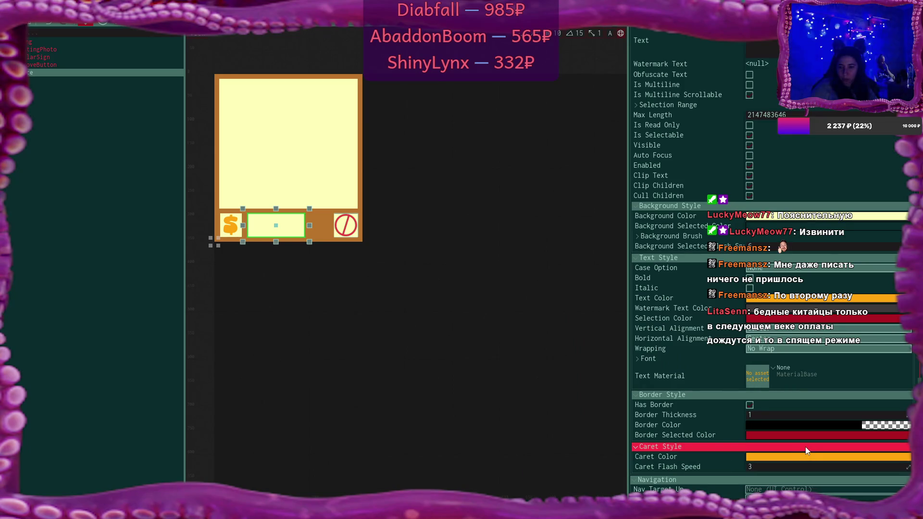
scroll(861, 467, down, 2)
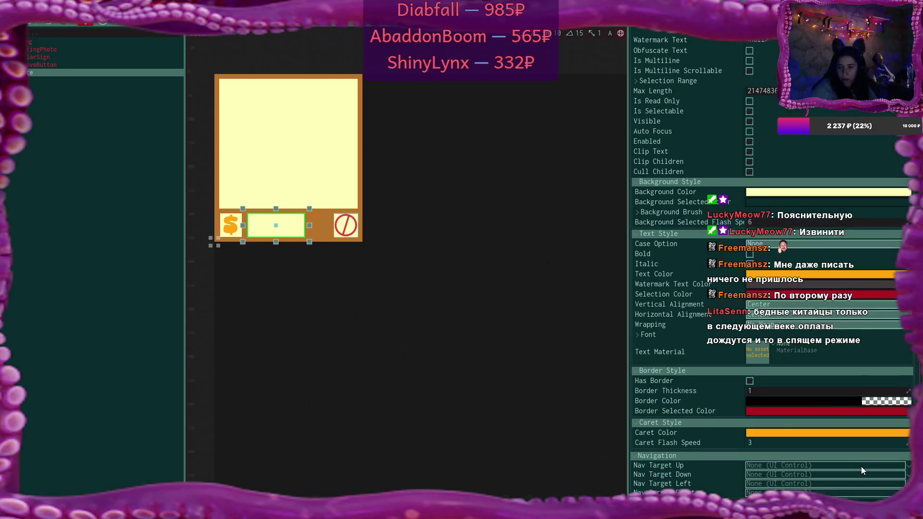
scroll(861, 466, up, 4)
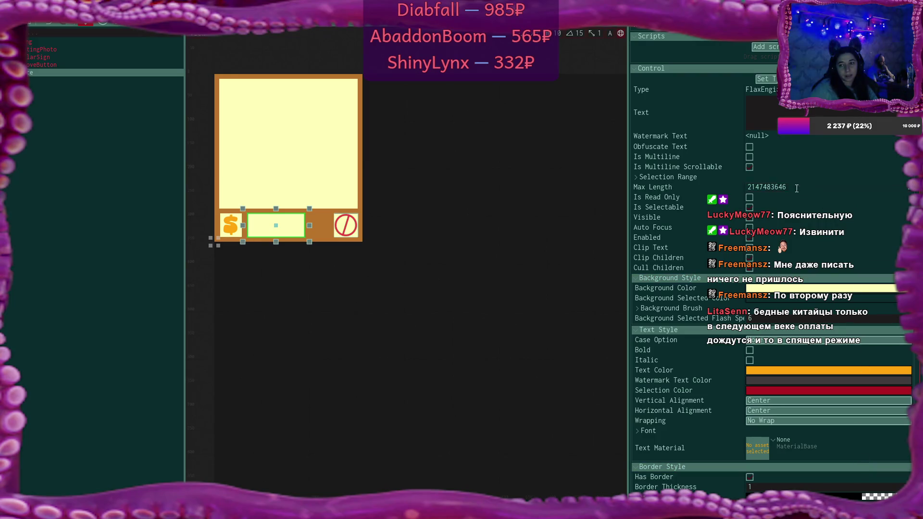
Set the price box's Max Length to 4
text(4)
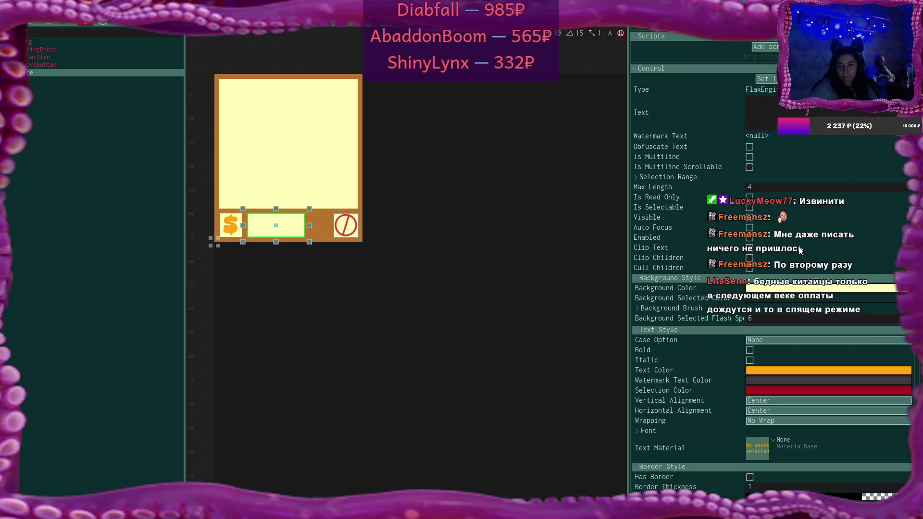
scroll(798, 269, up, 5)
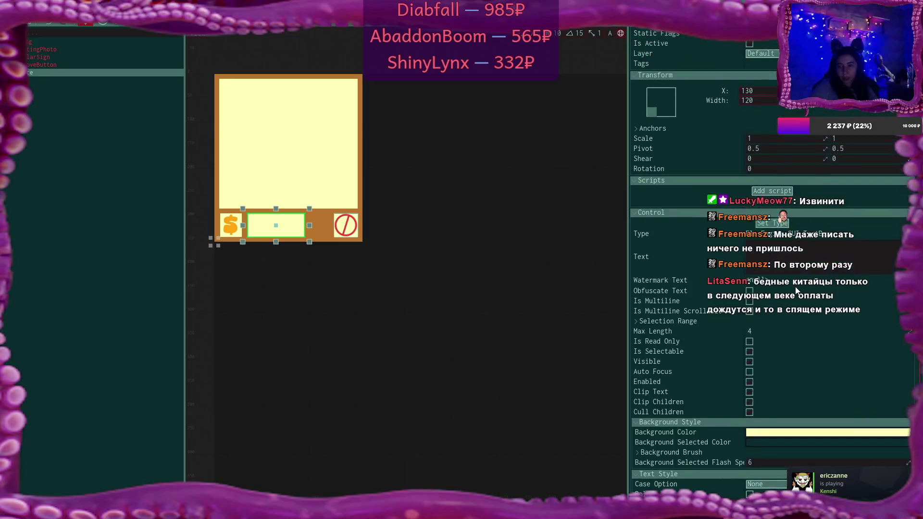
scroll(795, 290, down, 3)
scroll(683, 310, down, 3)
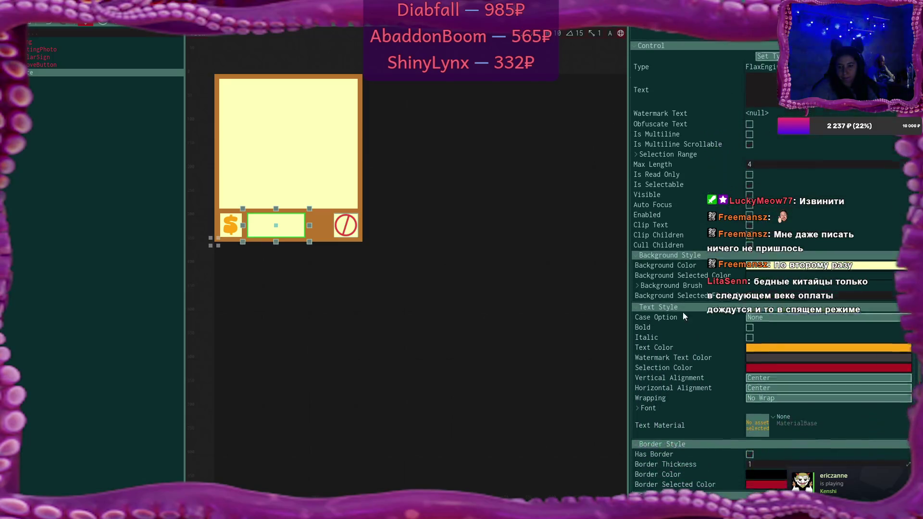
Set the price text font to Blogger Sans at size 42
click(637, 408)
scroll(658, 391, down, 2)
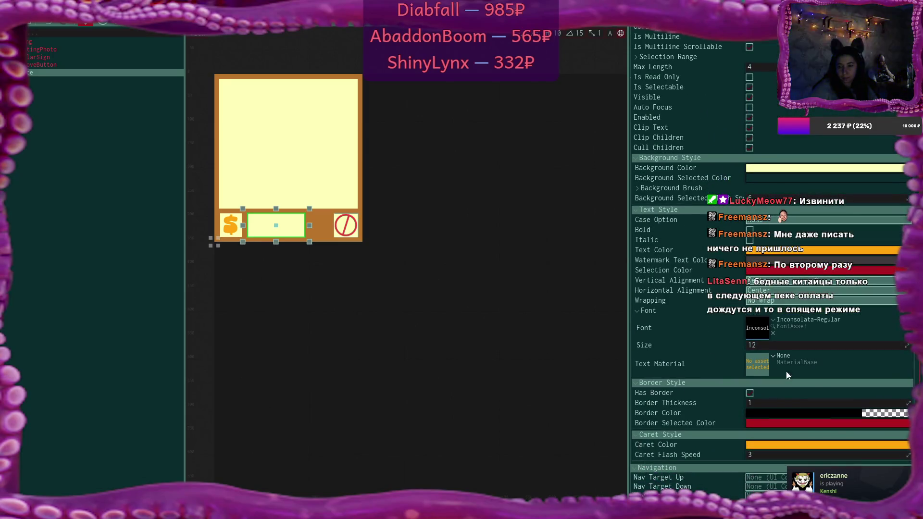
click(773, 320)
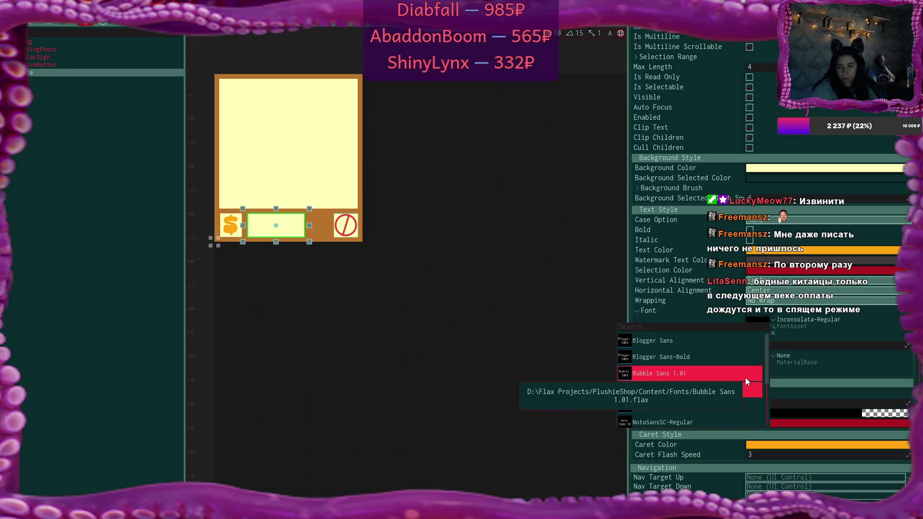
click(677, 340)
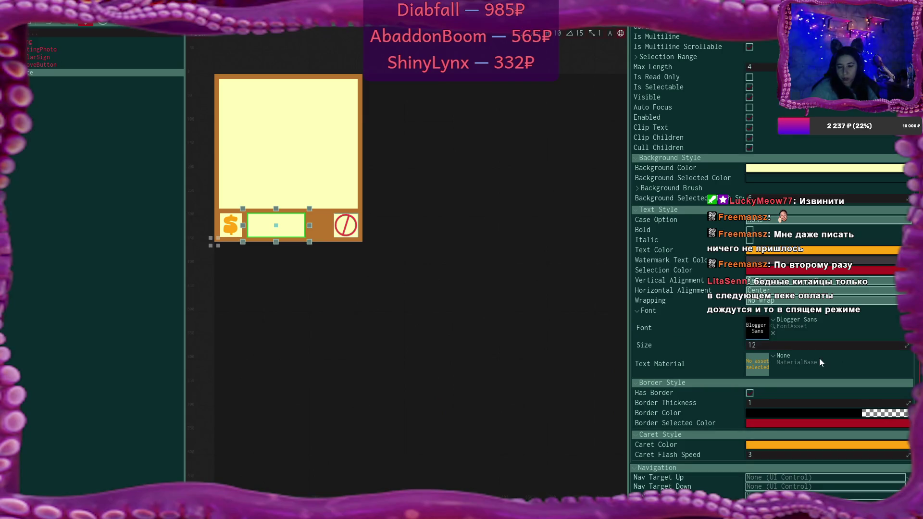
scroll(817, 361, up, 2)
double_click(762, 394)
text(42)
Enter 25 as the price box's text
scroll(821, 297, up, 5)
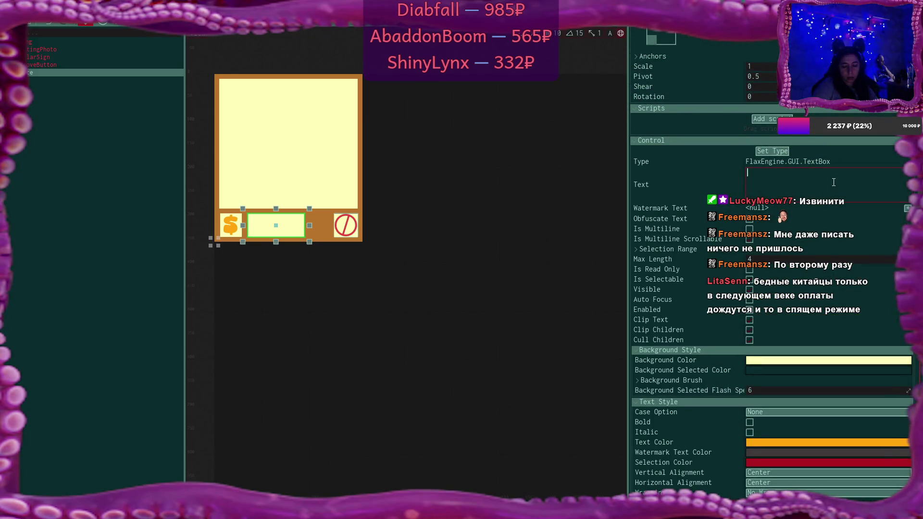
text(25)
click(768, 166)
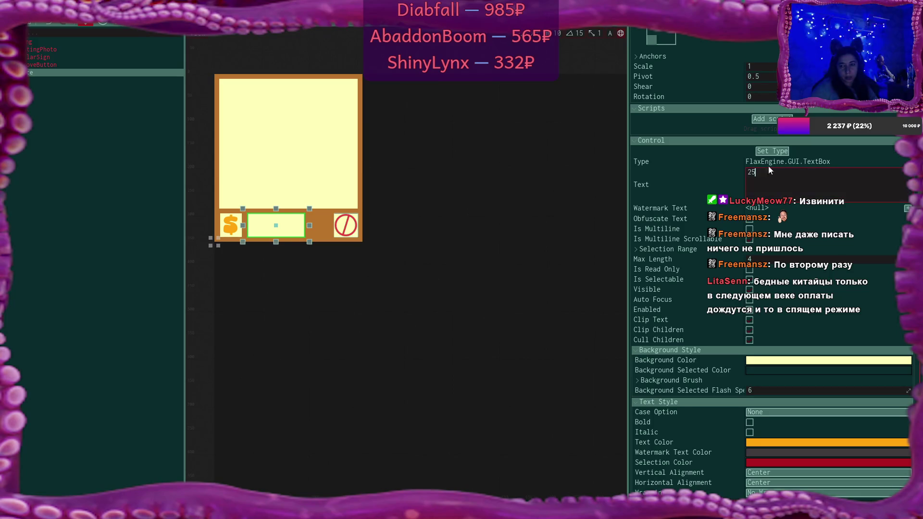
scroll(825, 284, down, 3)
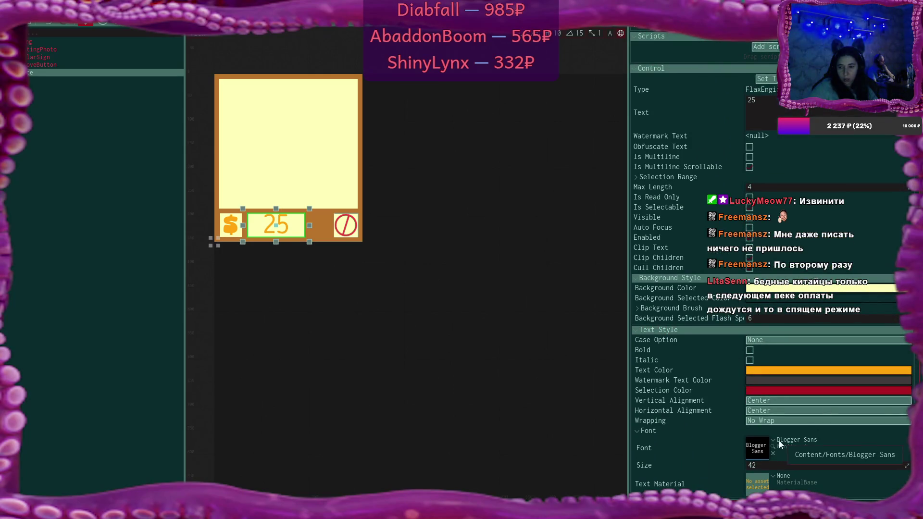
Try Bubble Sans 1.01, Blogger Sans-Bold, then More January as the price font
click(771, 440)
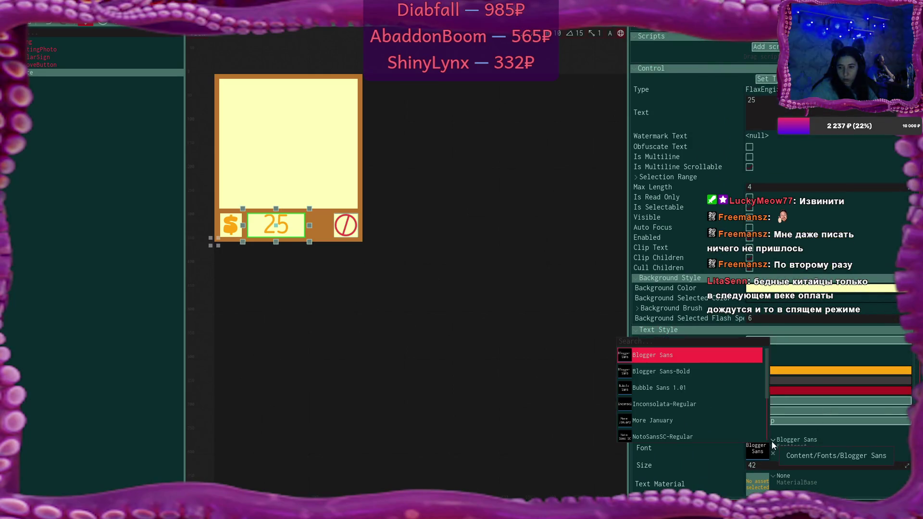
click(713, 387)
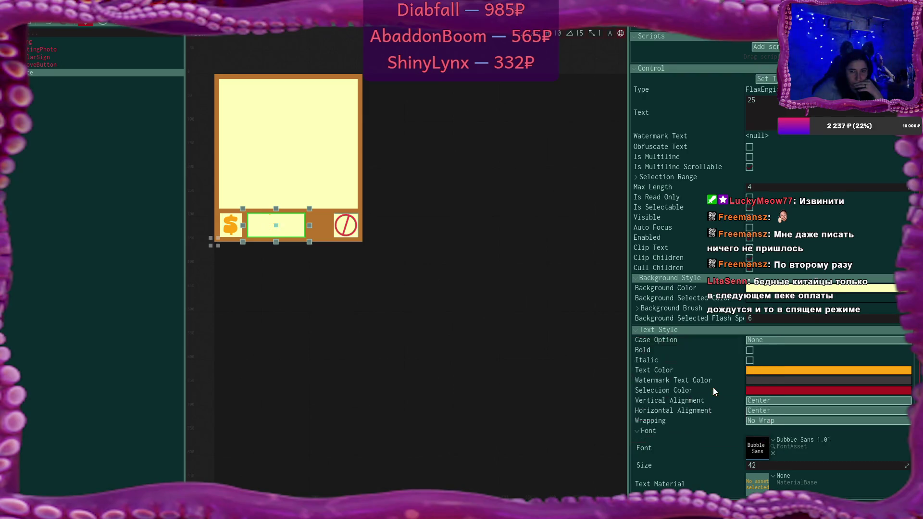
click(772, 439)
click(690, 376)
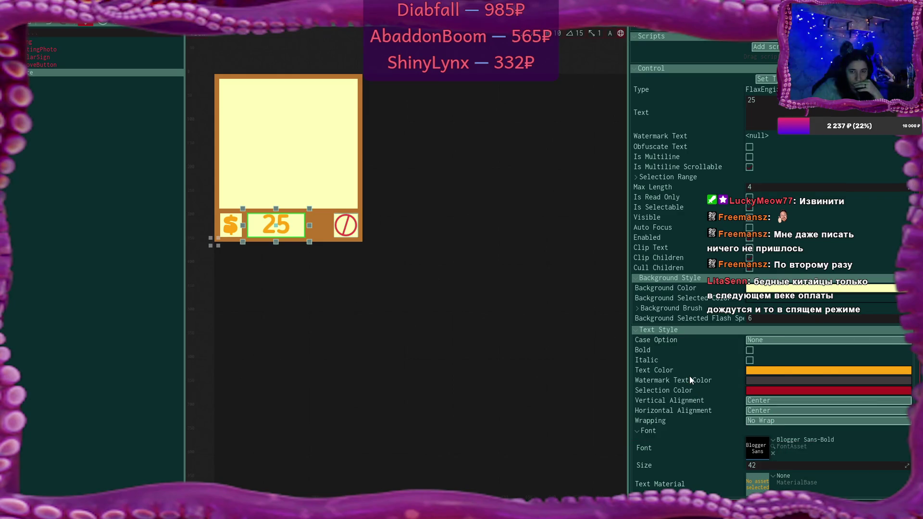
click(772, 440)
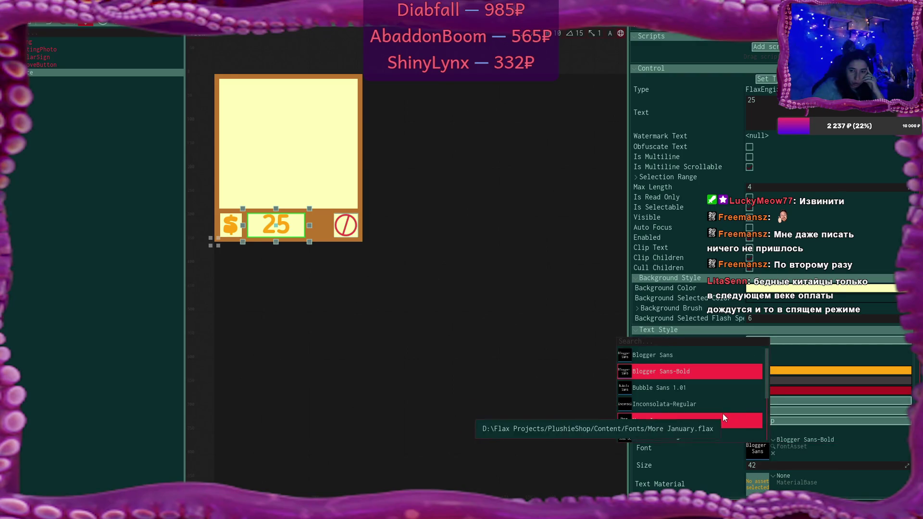
click(702, 420)
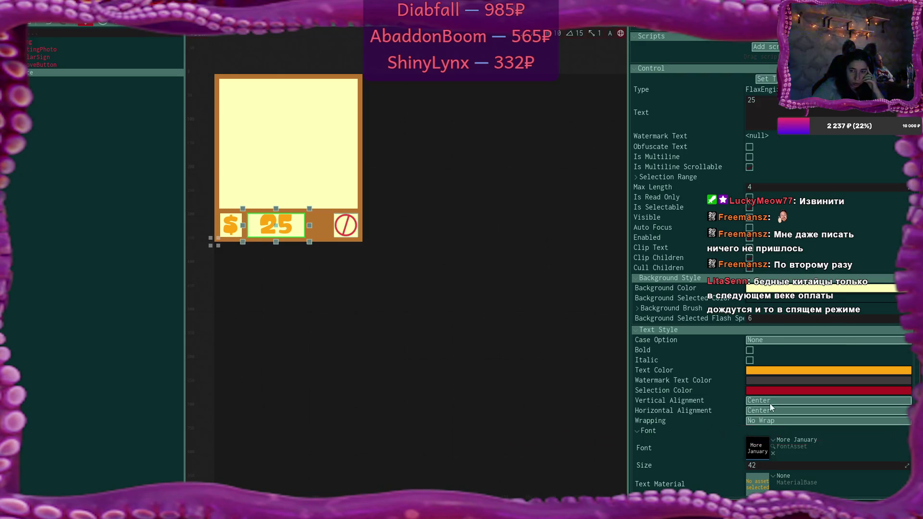
Apply Winter Minie as the price font and bring up the textures folder
click(774, 440)
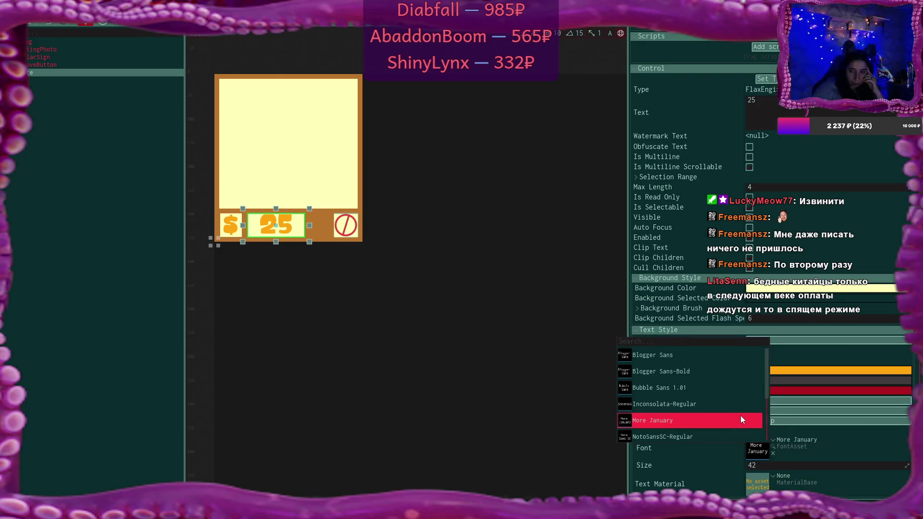
scroll(739, 388, down, 3)
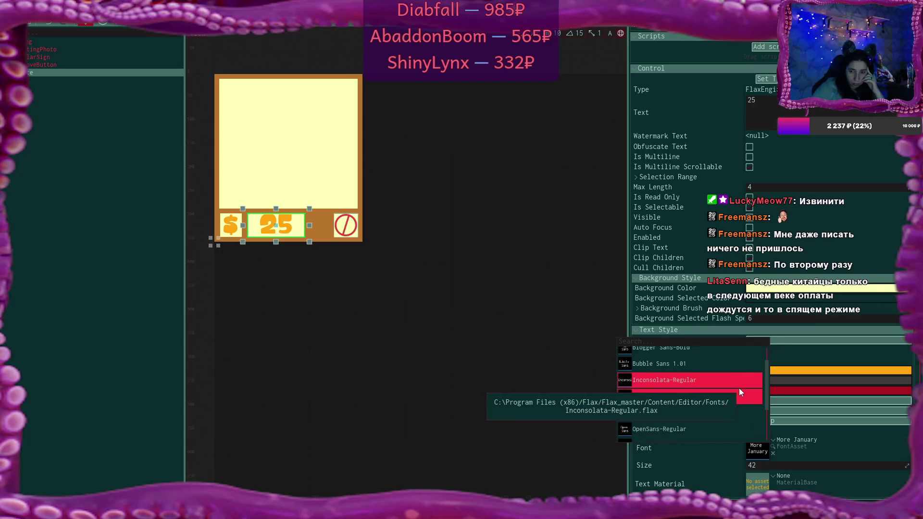
scroll(740, 388, down, 1)
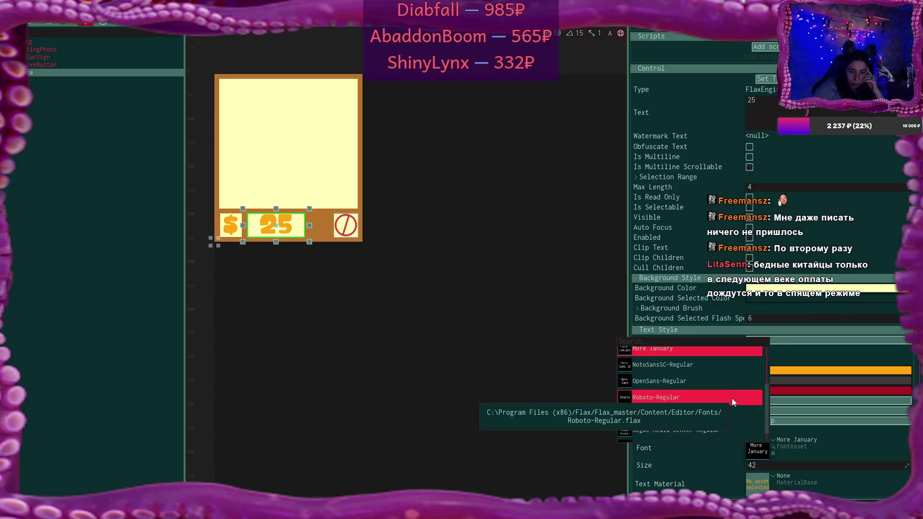
scroll(744, 378, down, 1)
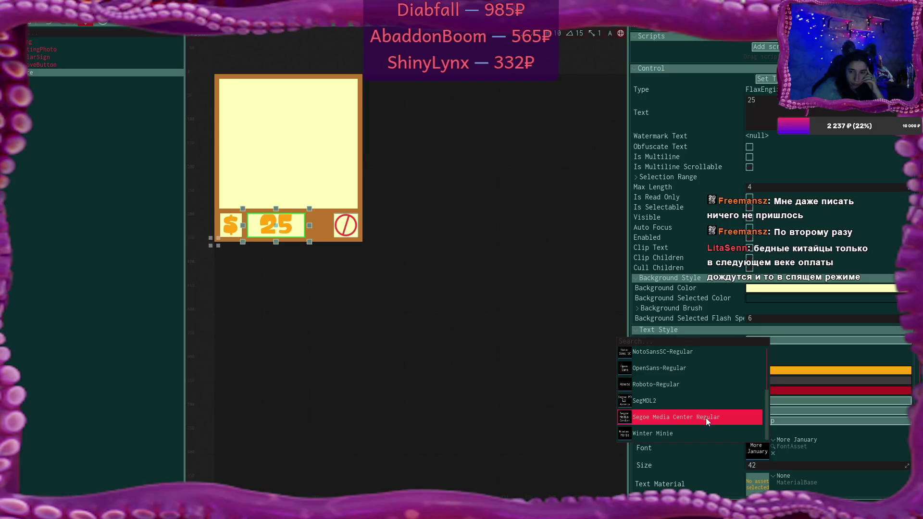
click(694, 432)
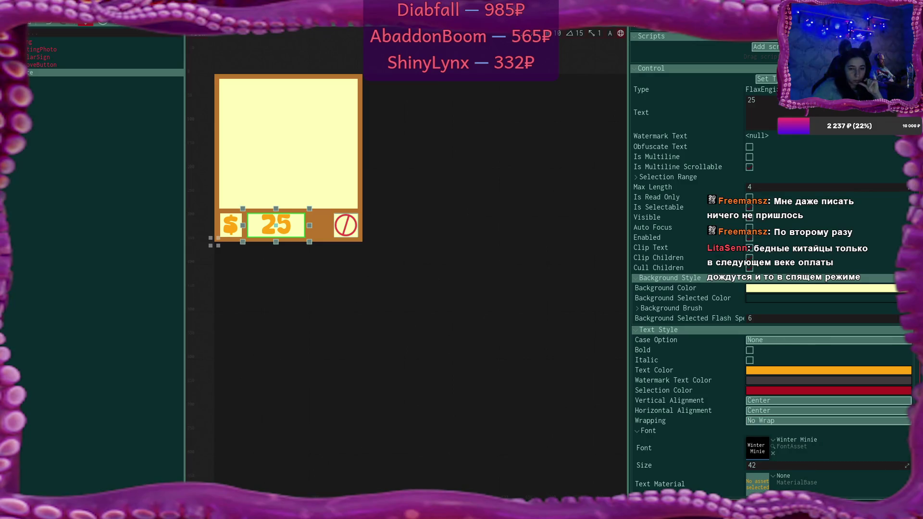
key(alt+Tab)
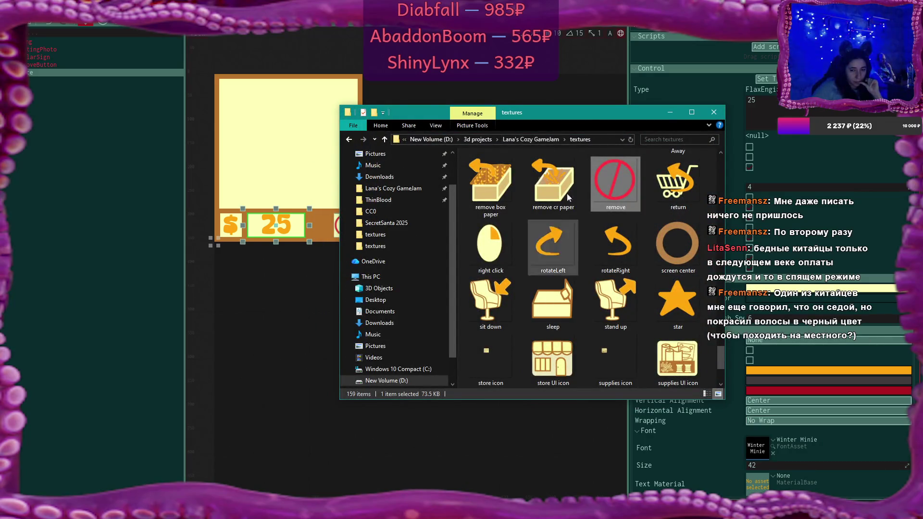
mouse_move(585, 114)
mouse_down()
mouse_move(523, 168)
mouse_move(465, 177)
mouse_move(477, 197)
mouse_up()
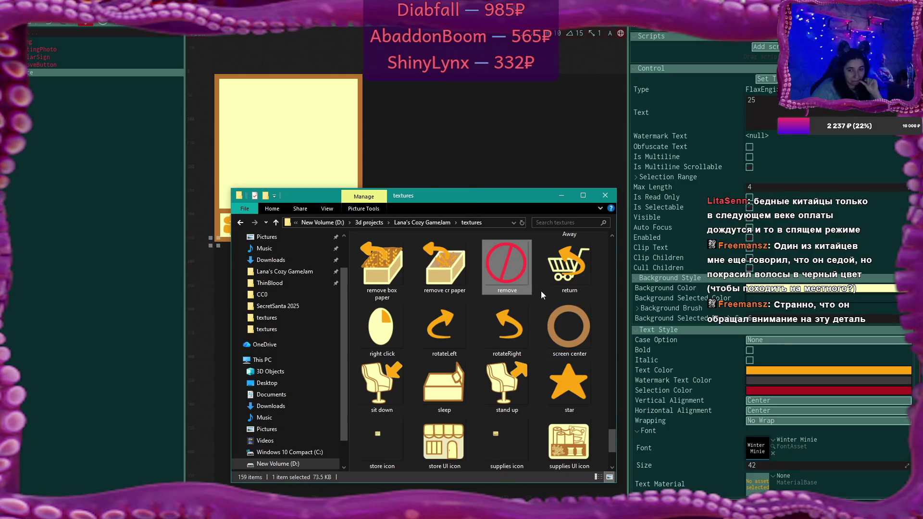
scroll(541, 295, down, 3)
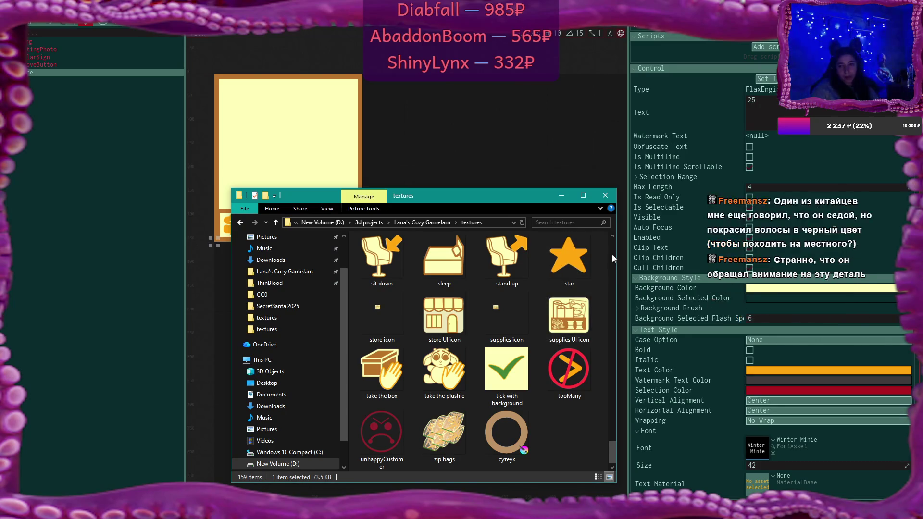
click(604, 200)
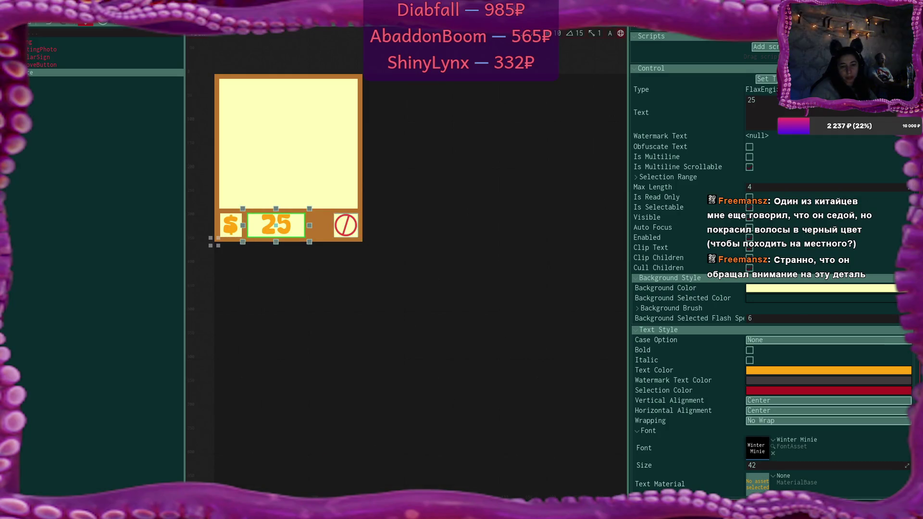
Open a new File Explorer window and go to New Volume (D:)
key(super+e)
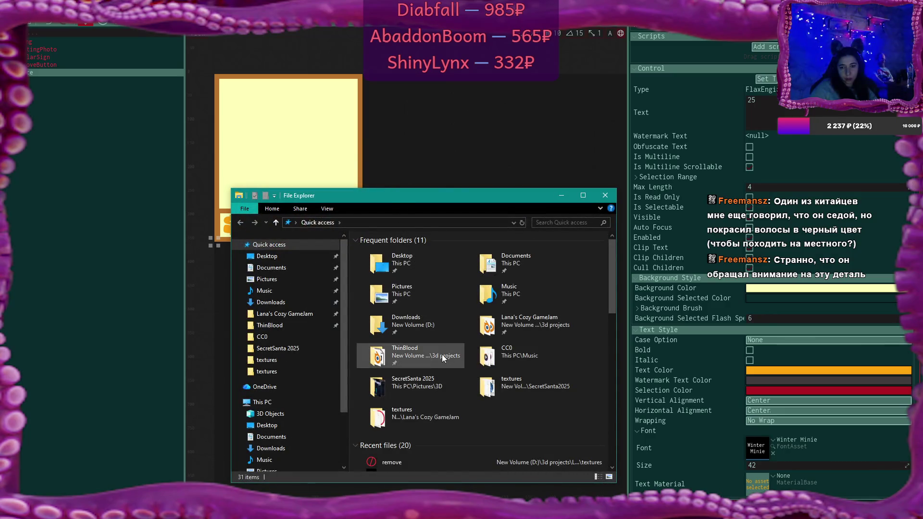
scroll(443, 353, down, 2)
scroll(267, 380, down, 3)
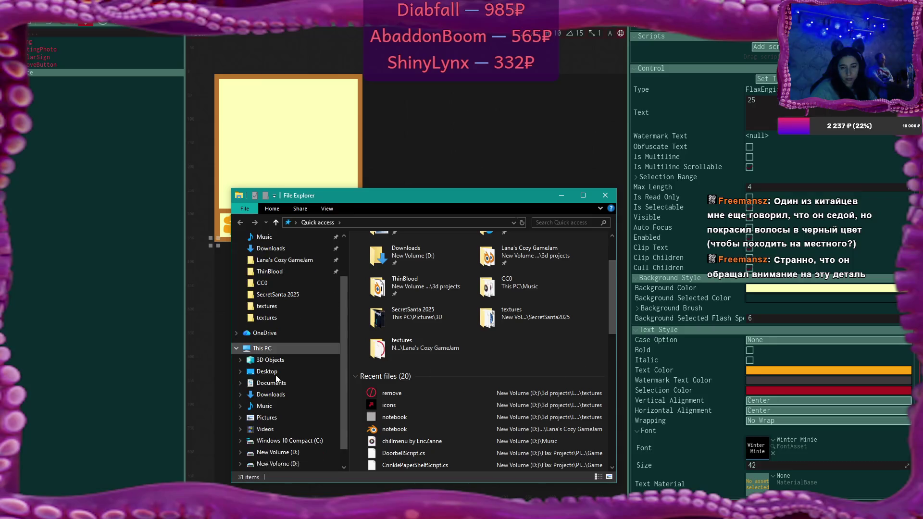
click(278, 362)
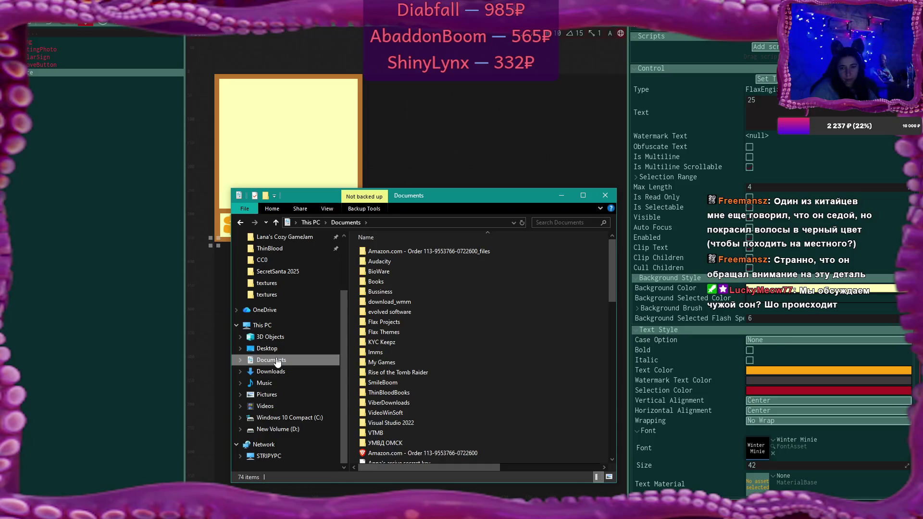
click(281, 429)
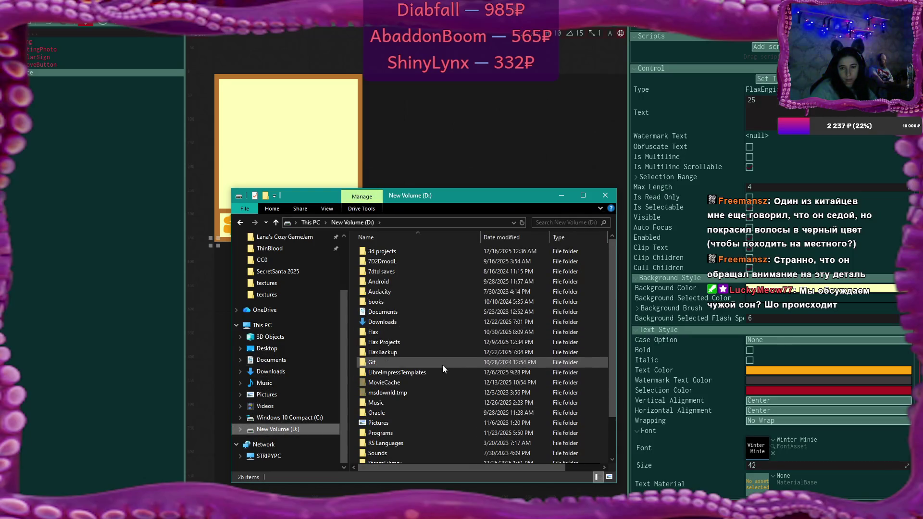
Open the Downloads folder on D: and then its FontsFree folder
scroll(440, 376, down, 3)
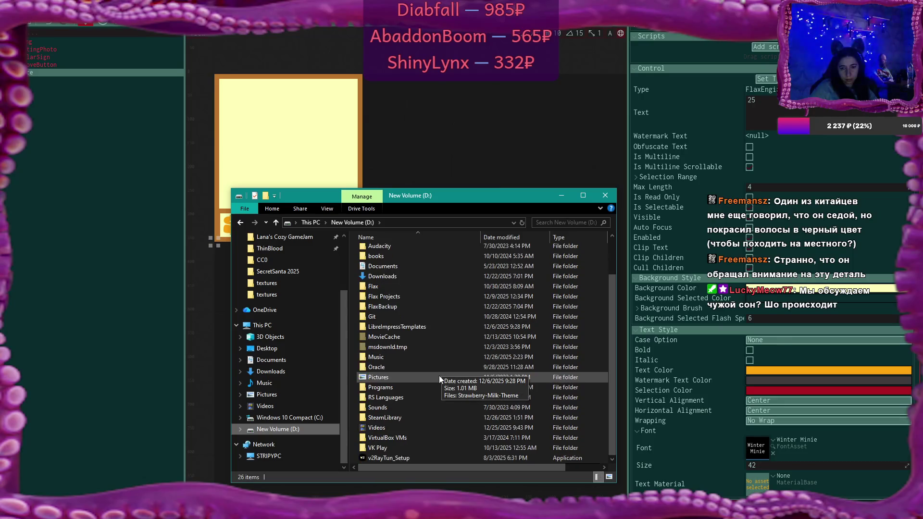
scroll(440, 376, up, 2)
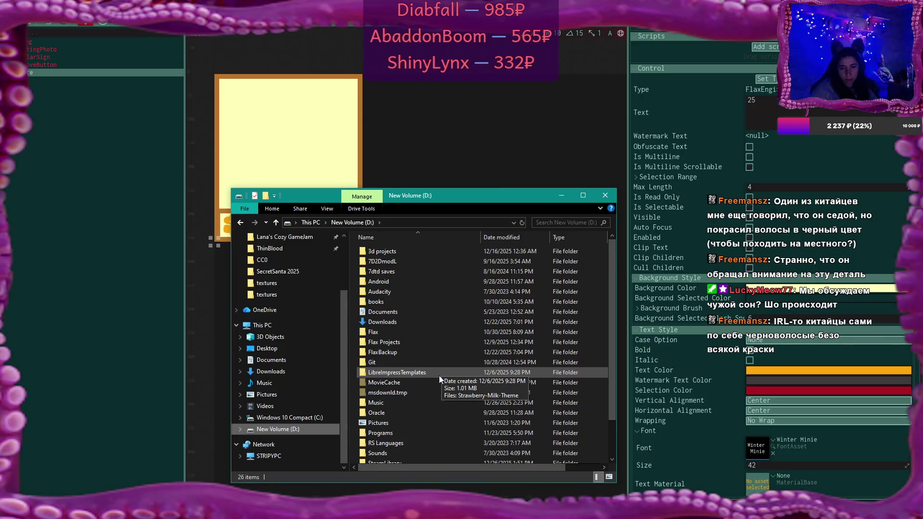
double_click(399, 313)
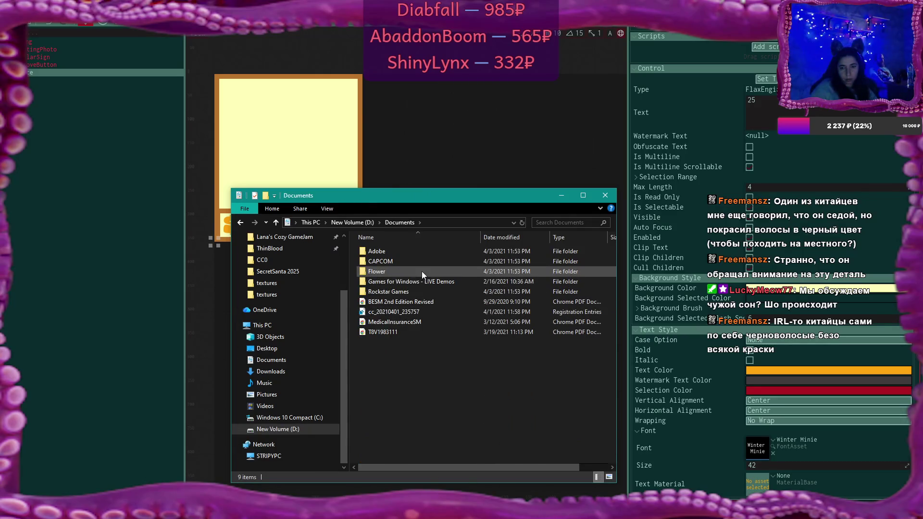
click(370, 219)
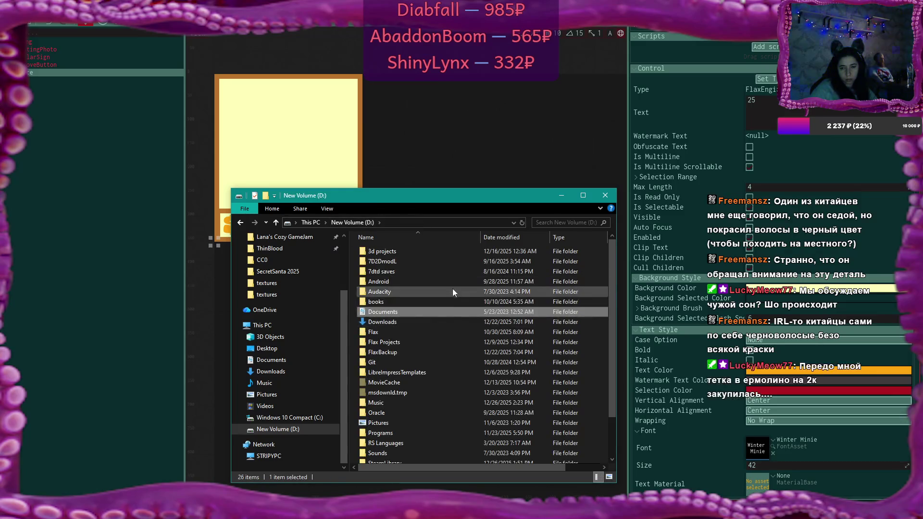
double_click(450, 320)
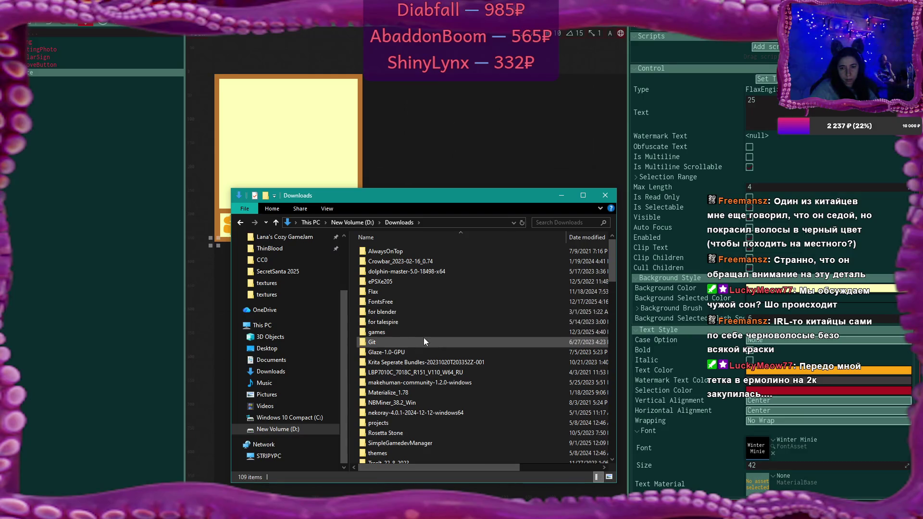
double_click(394, 301)
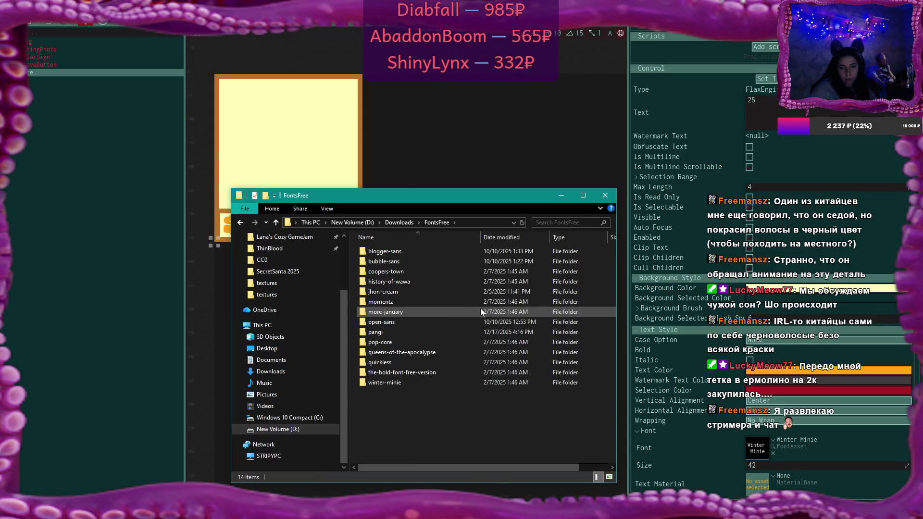
Open the winter-minie font folder and its Read Me document
double_click(443, 380)
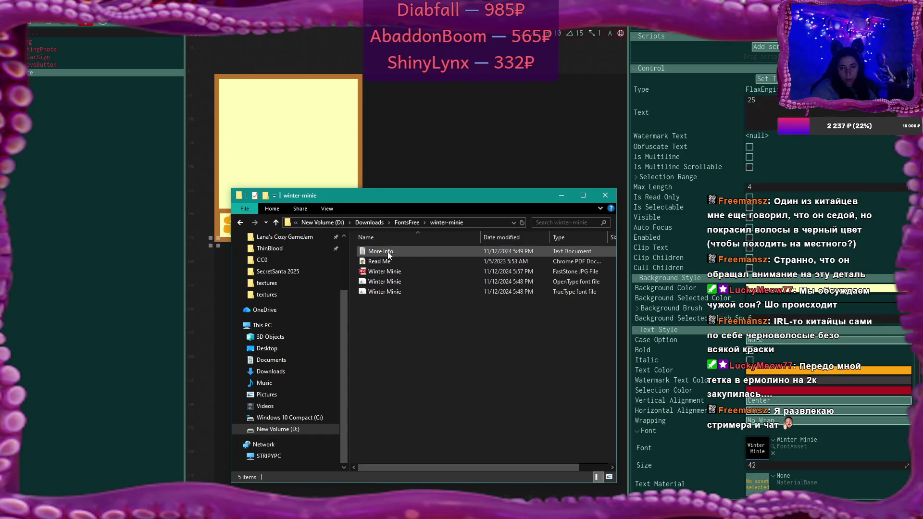
double_click(389, 261)
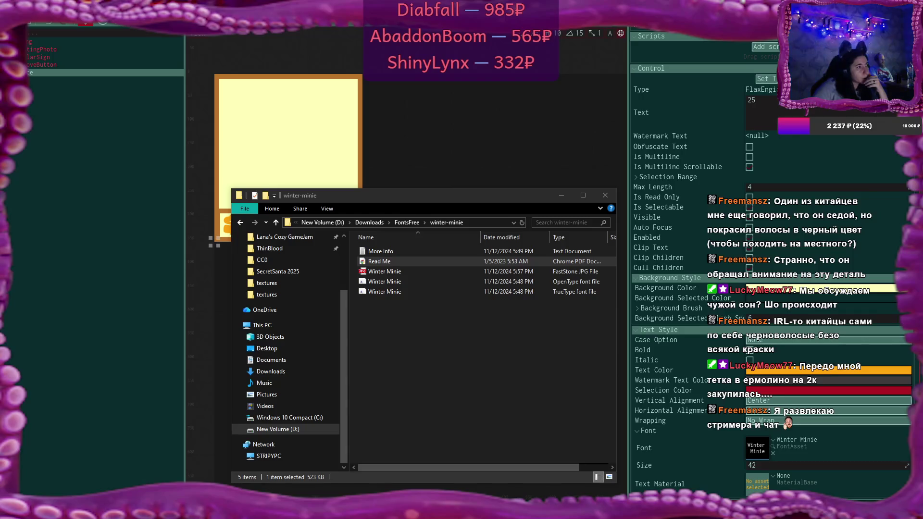
double_click(380, 251)
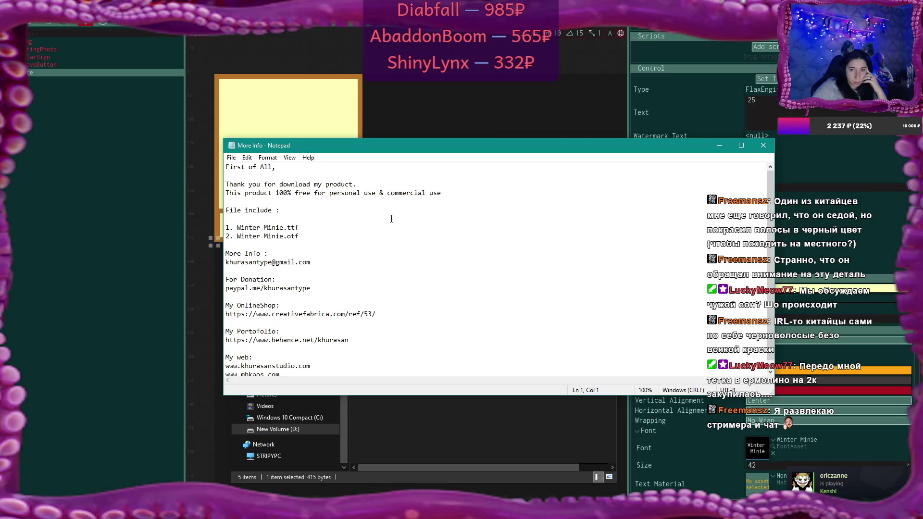
drag(272, 192, 443, 193)
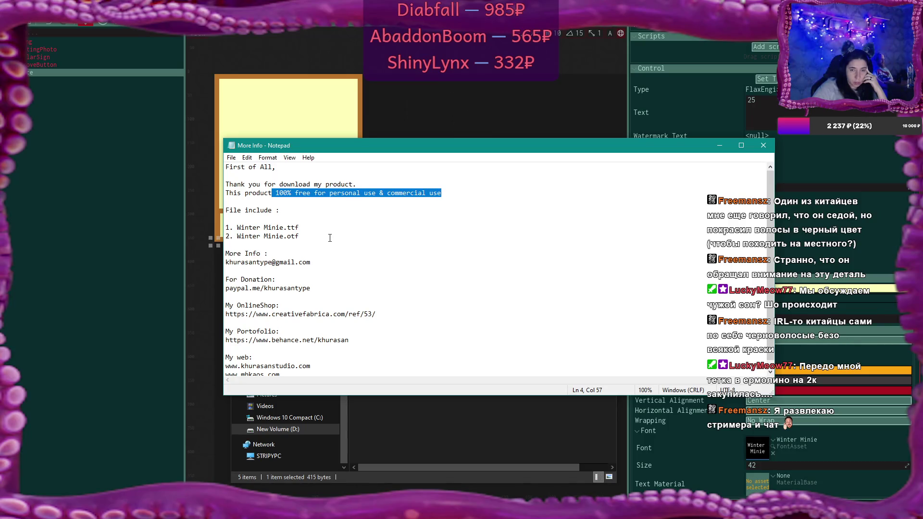
click(763, 145)
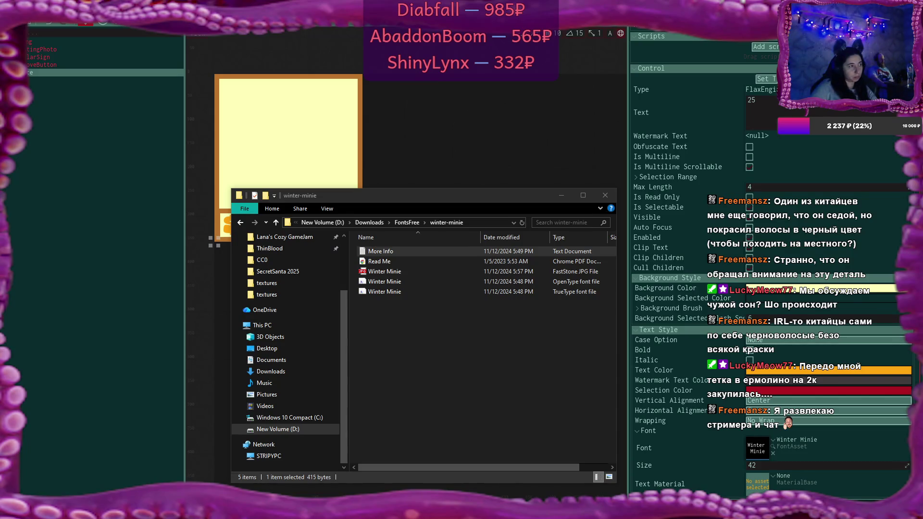
Return to File Explorer and open the more-january folder inside FontsFree
key(alt+Tab)
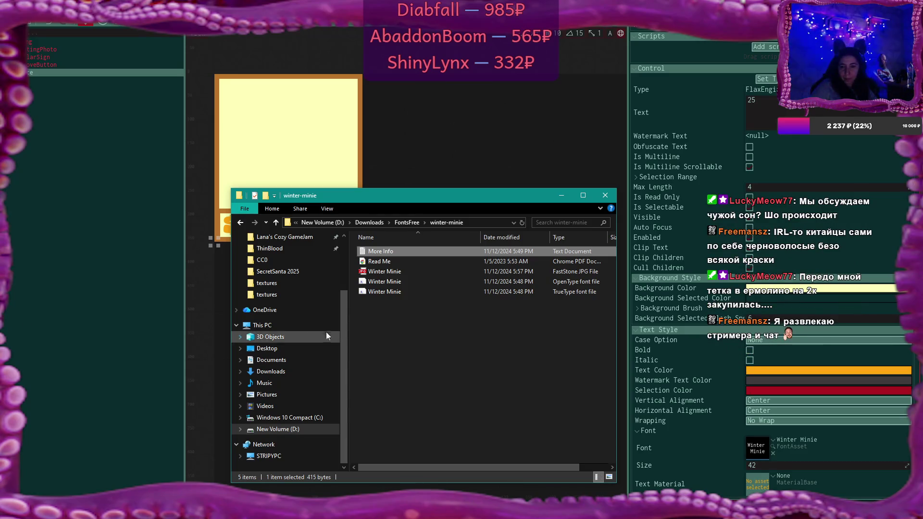
click(407, 223)
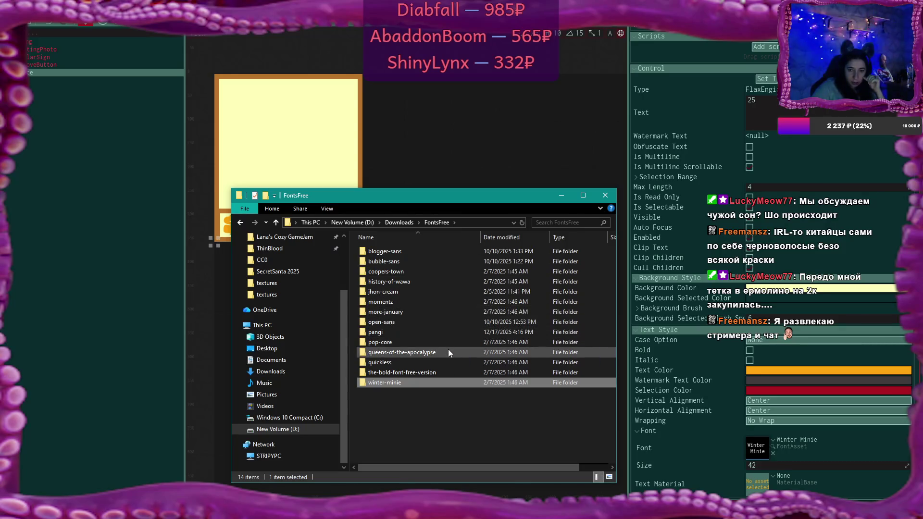
double_click(437, 312)
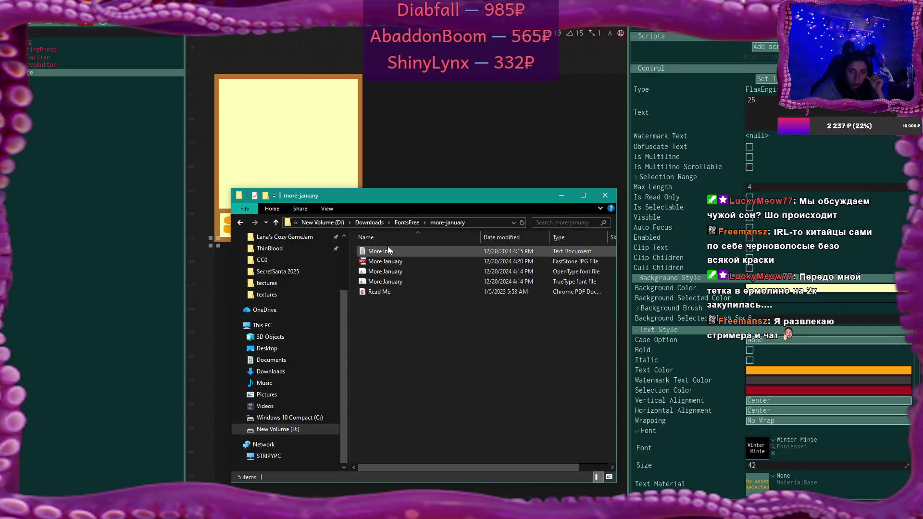
View the More January preview image and More Info notes, then close the folder
click(394, 262)
double_click(393, 263)
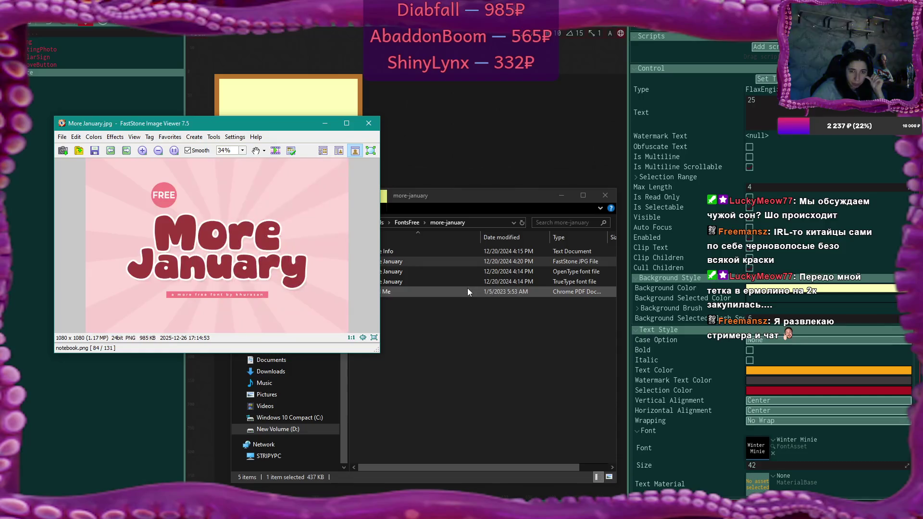
click(369, 123)
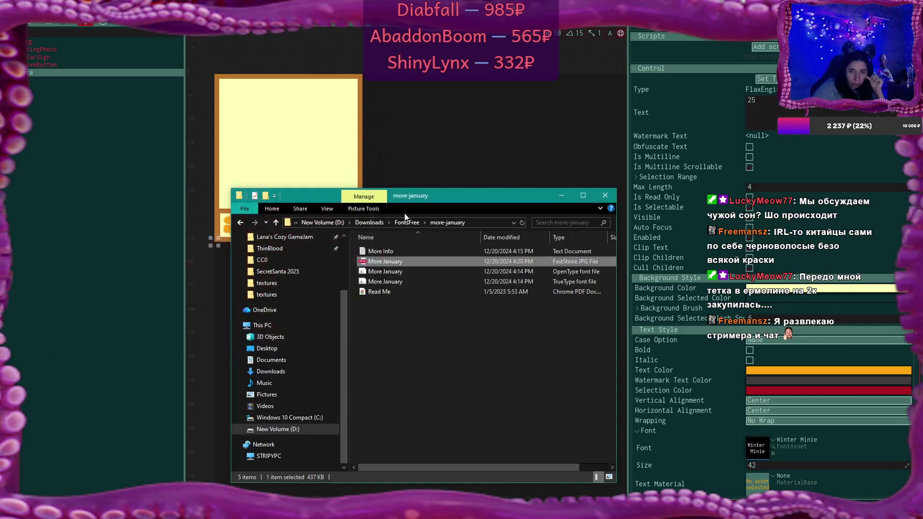
double_click(391, 249)
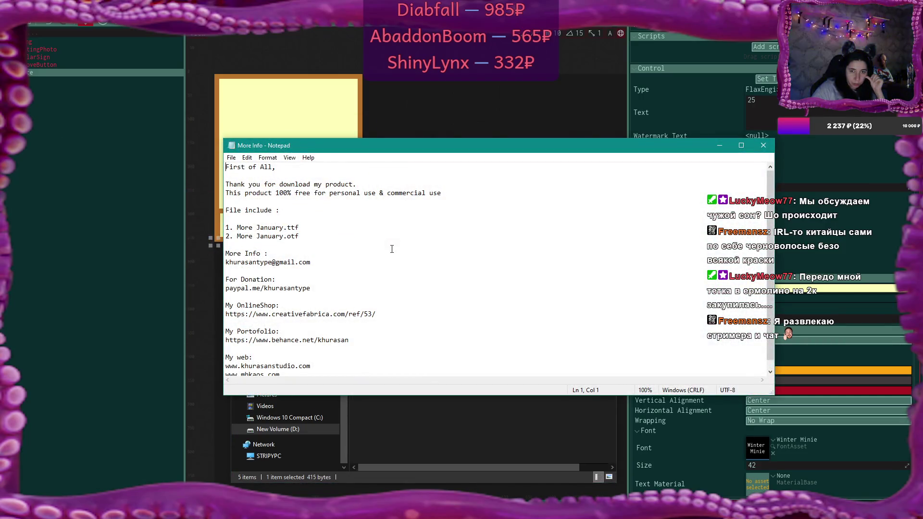
click(763, 145)
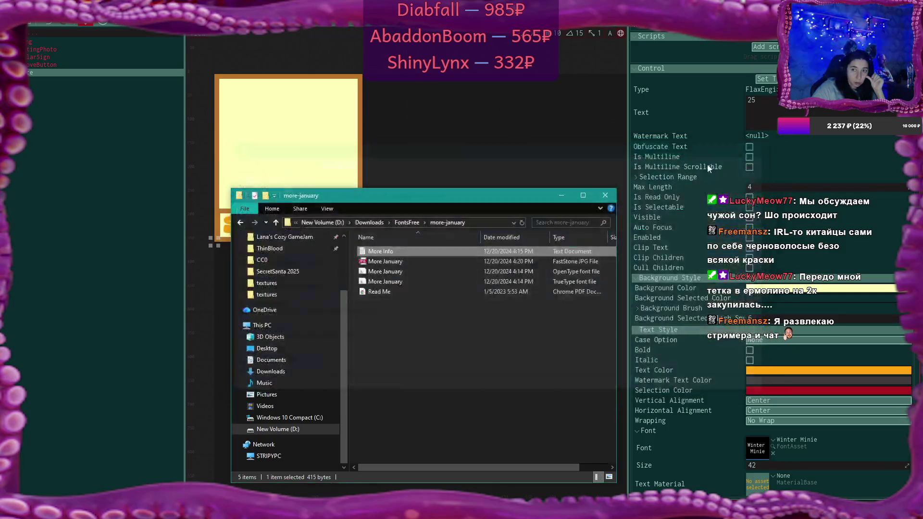
click(604, 197)
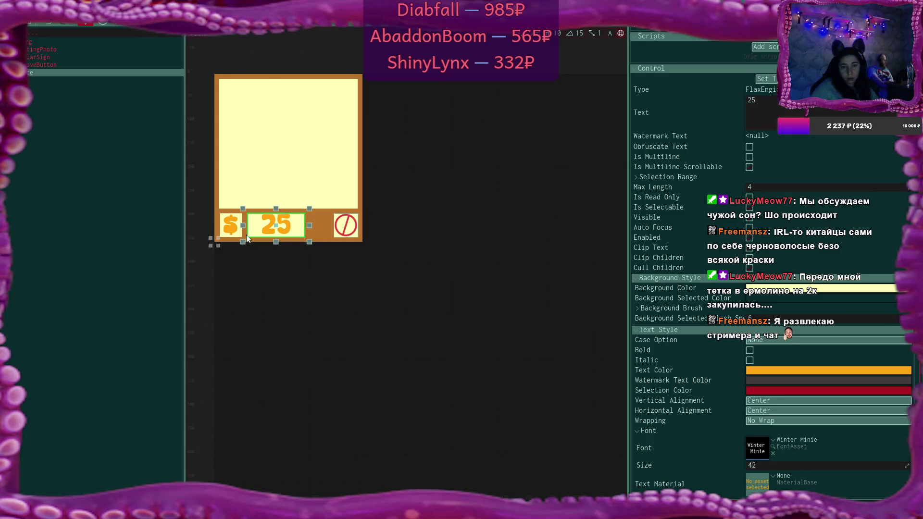
Select the 25 price TextBox and expand its Font settings
click(231, 226)
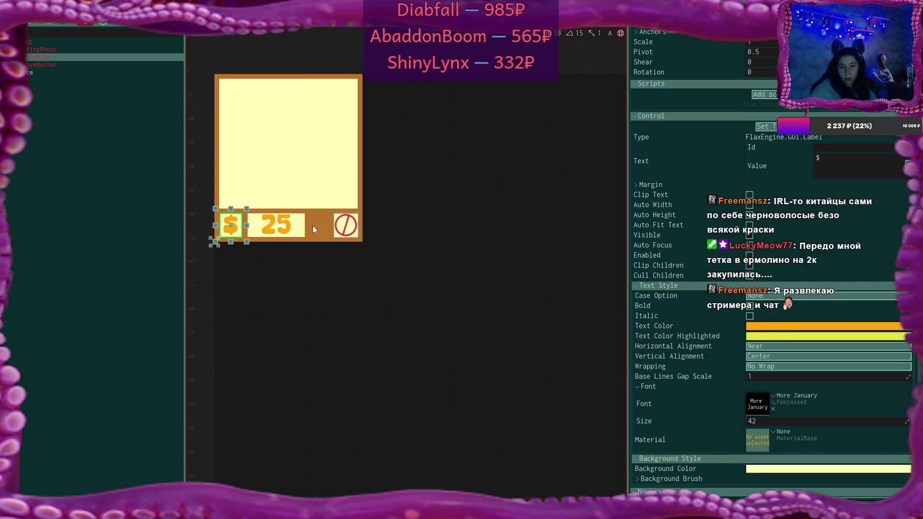
click(278, 224)
scroll(787, 333, down, 5)
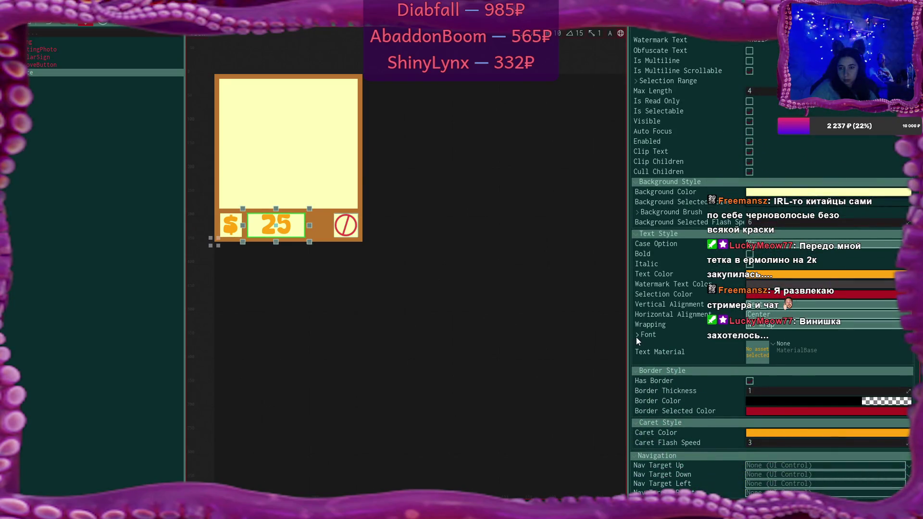
click(648, 335)
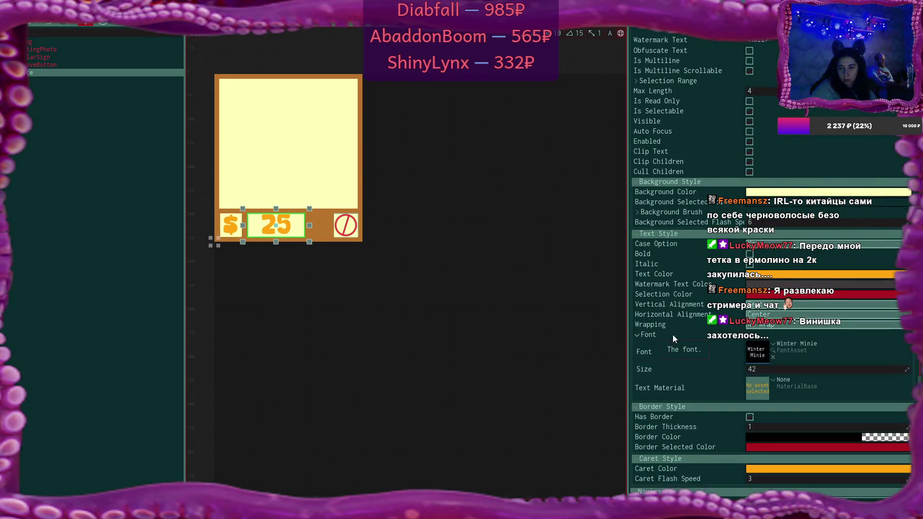
Choose More January from the font list for the price text
click(774, 344)
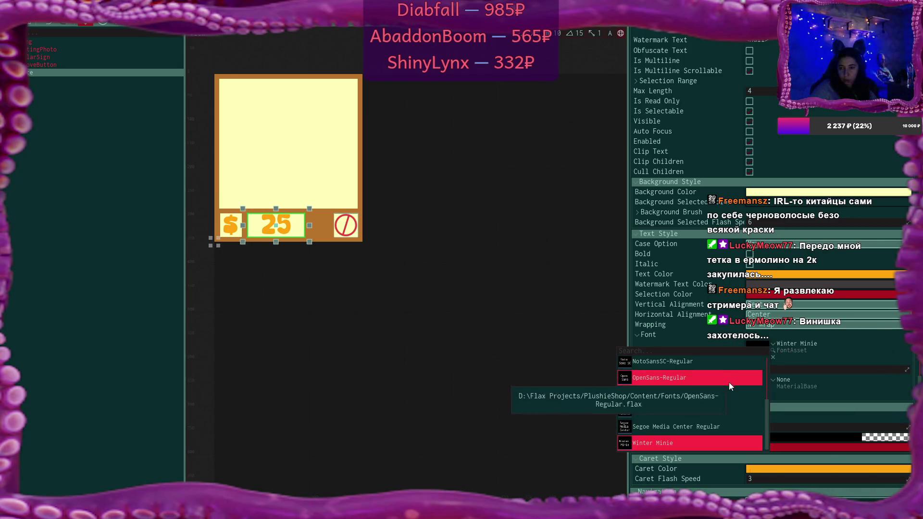
scroll(729, 387, up, 3)
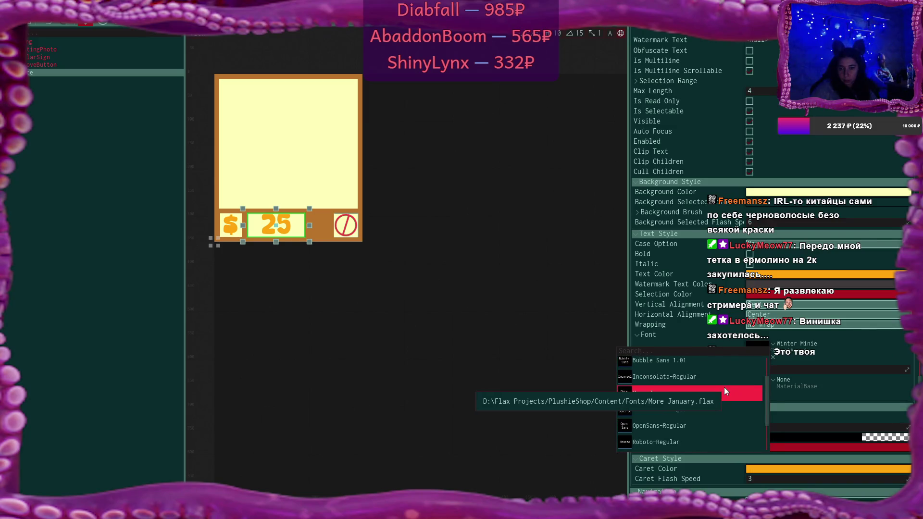
click(724, 387)
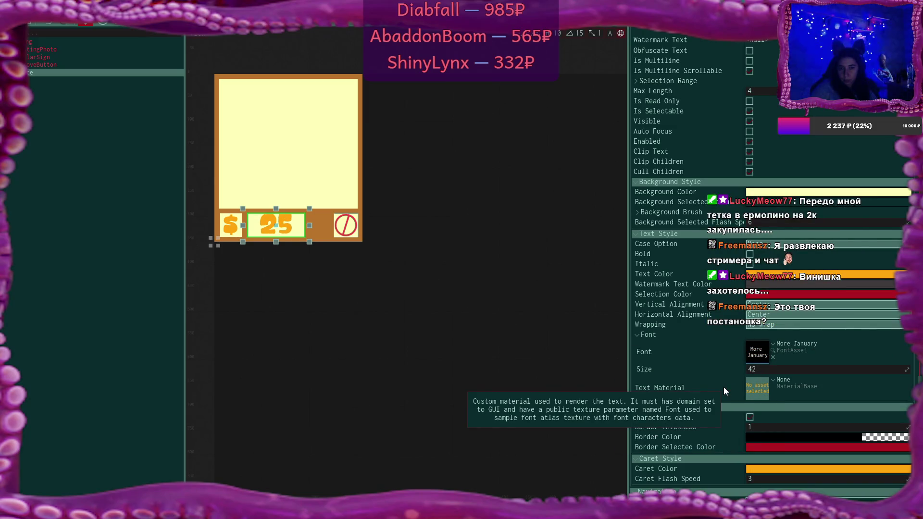
scroll(817, 345, up, 5)
scroll(820, 349, up, 2)
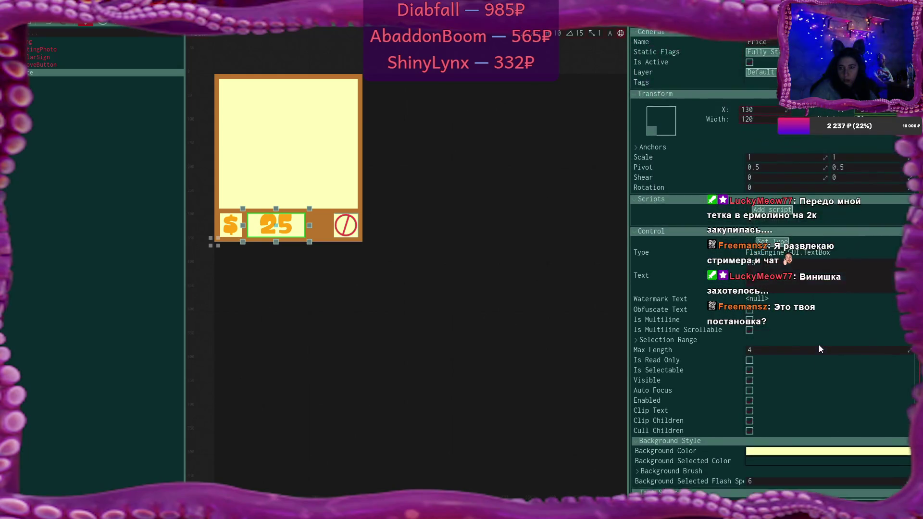
scroll(820, 349, down, 4)
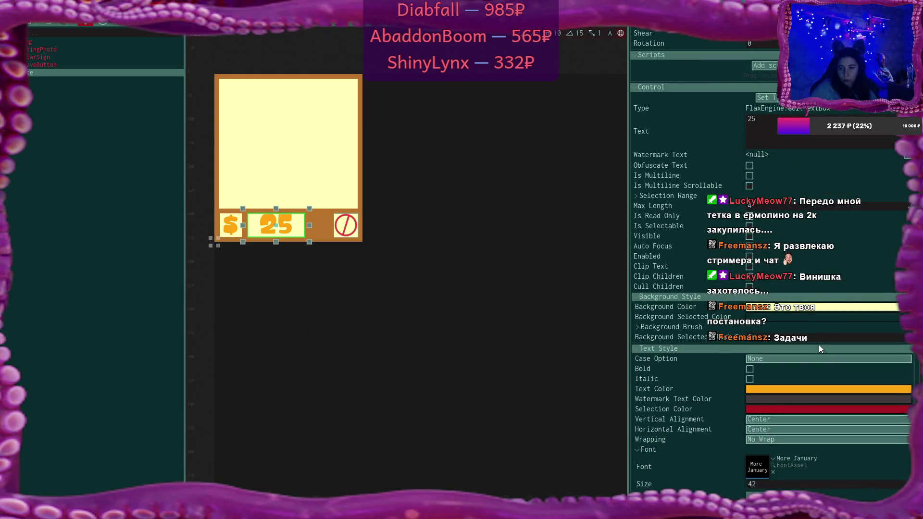
scroll(820, 349, up, 3)
scroll(818, 345, up, 1)
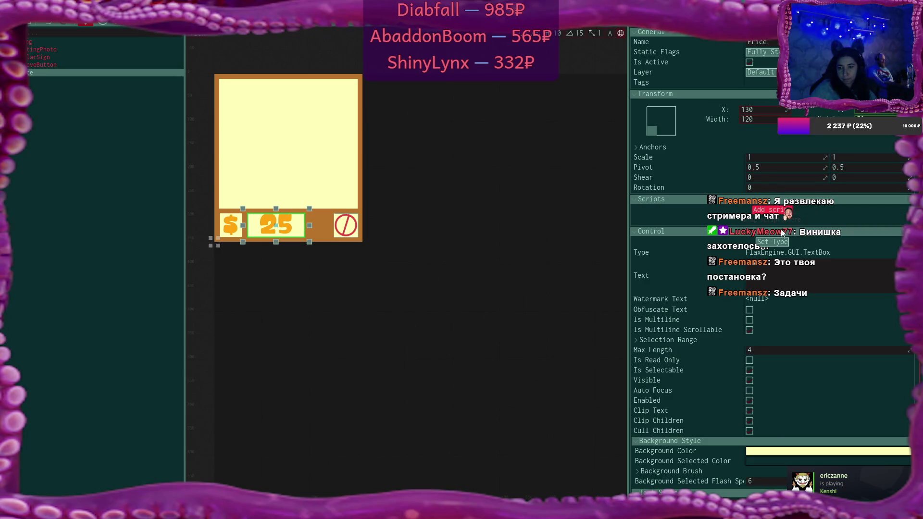
scroll(731, 354, down, 6)
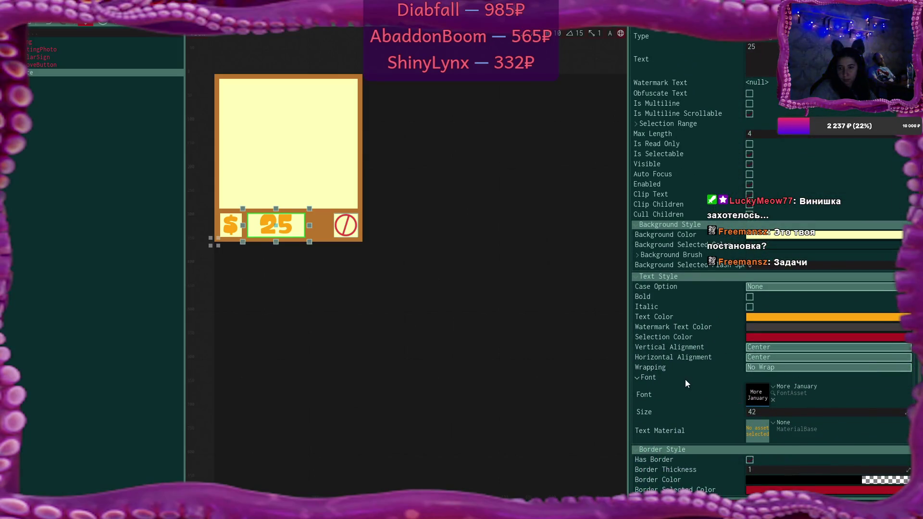
scroll(685, 383, up, 3)
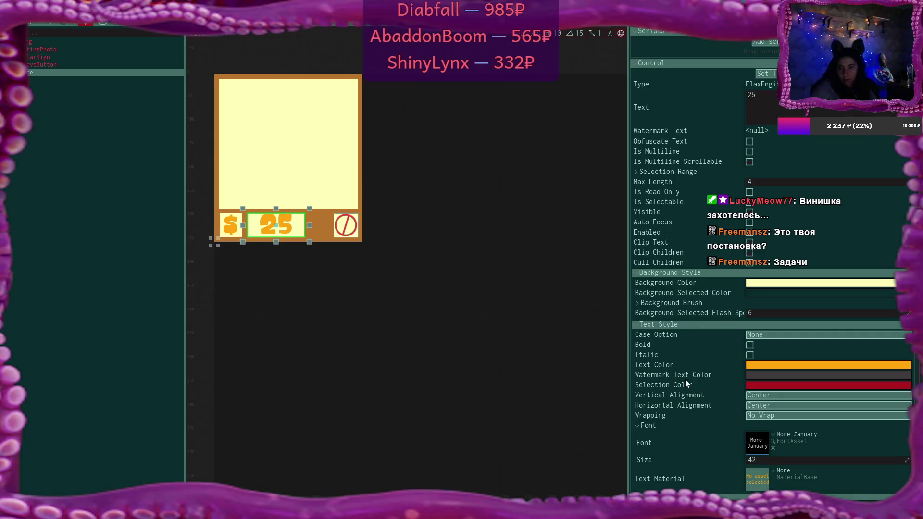
scroll(686, 382, up, 3)
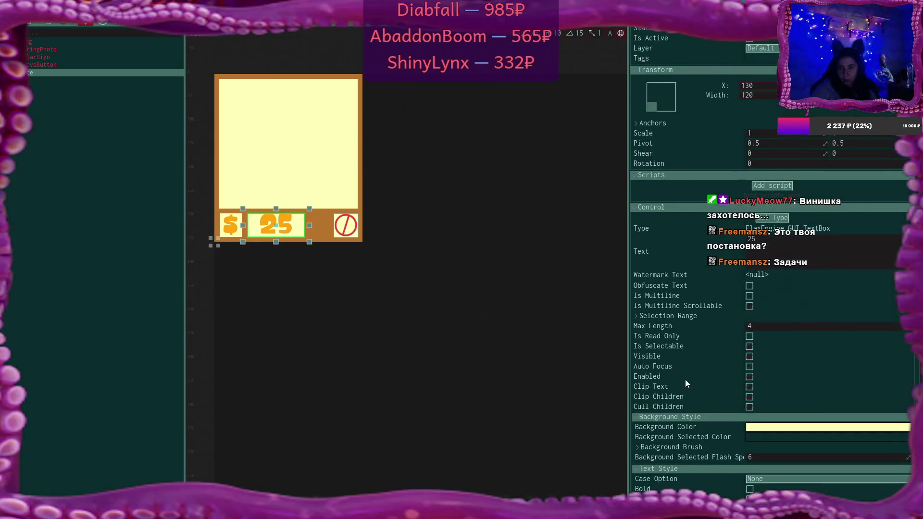
scroll(686, 383, up, 1)
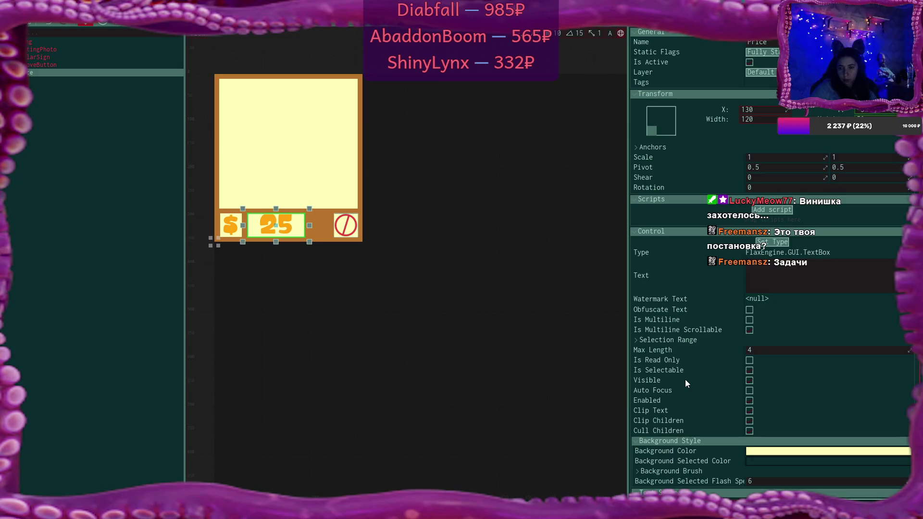
scroll(685, 383, down, 1)
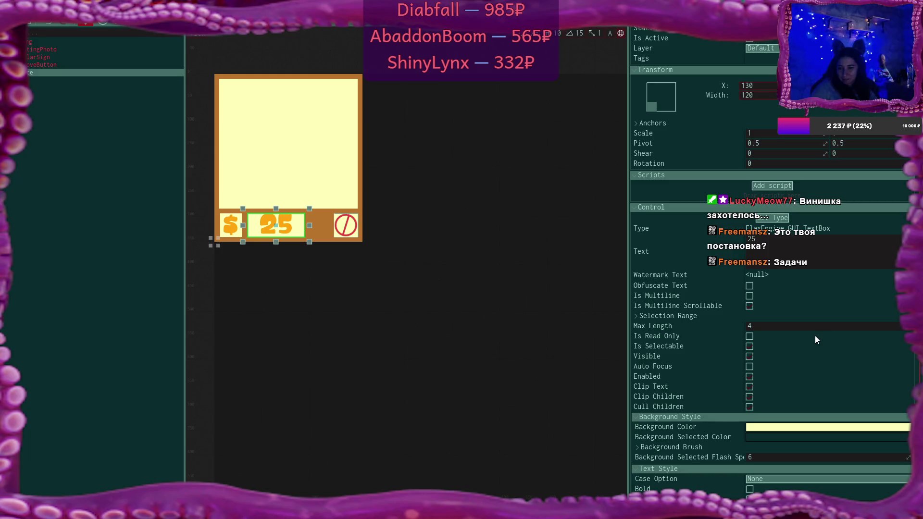
scroll(815, 338, down, 5)
scroll(814, 339, down, 3)
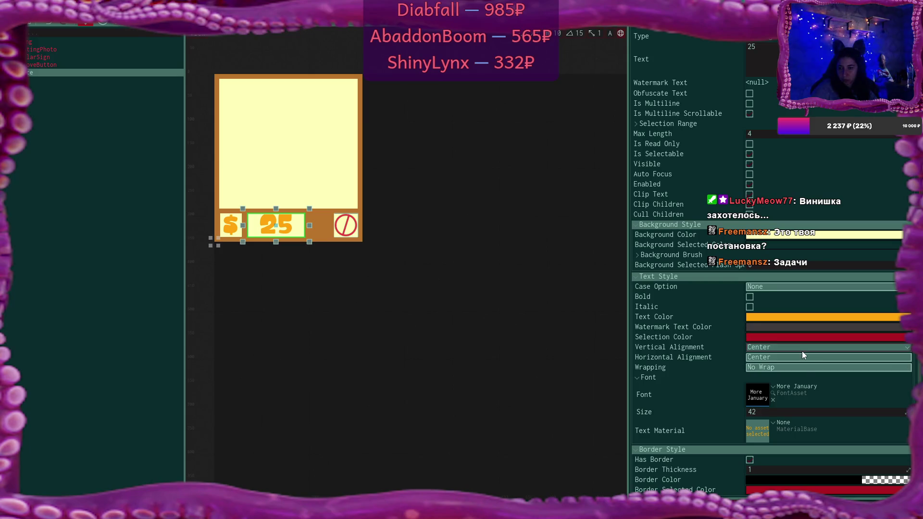
scroll(802, 352, down, 2)
Set the price text's More January font size to 40
scroll(802, 351, down, 1)
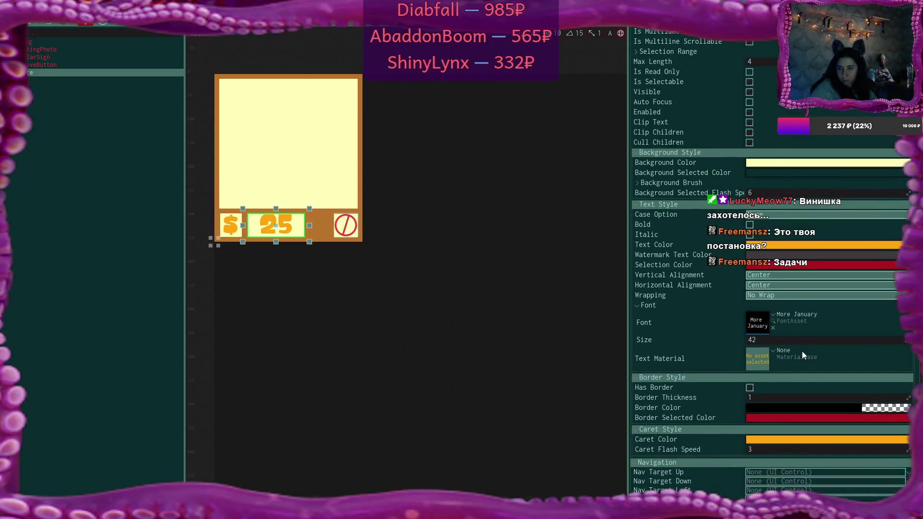
click(772, 339)
text(40)
key(Return)
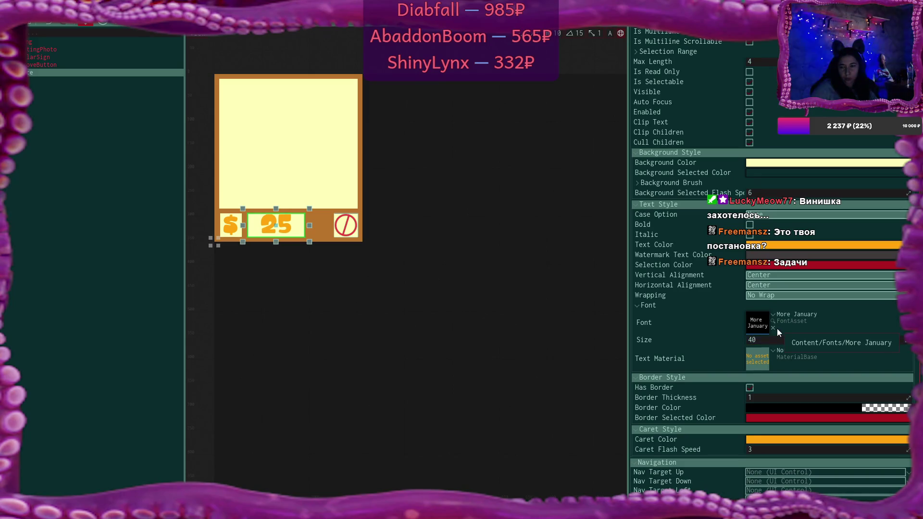
scroll(795, 349, down, 1)
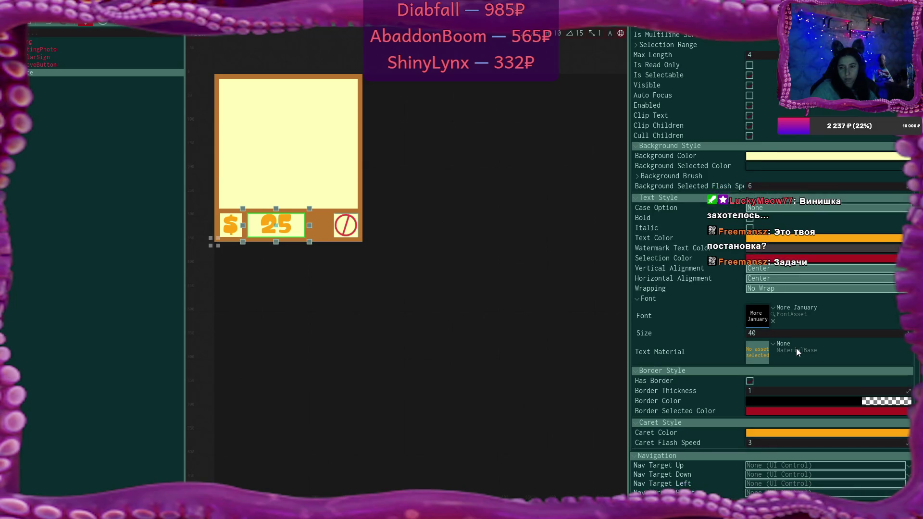
scroll(796, 348, up, 5)
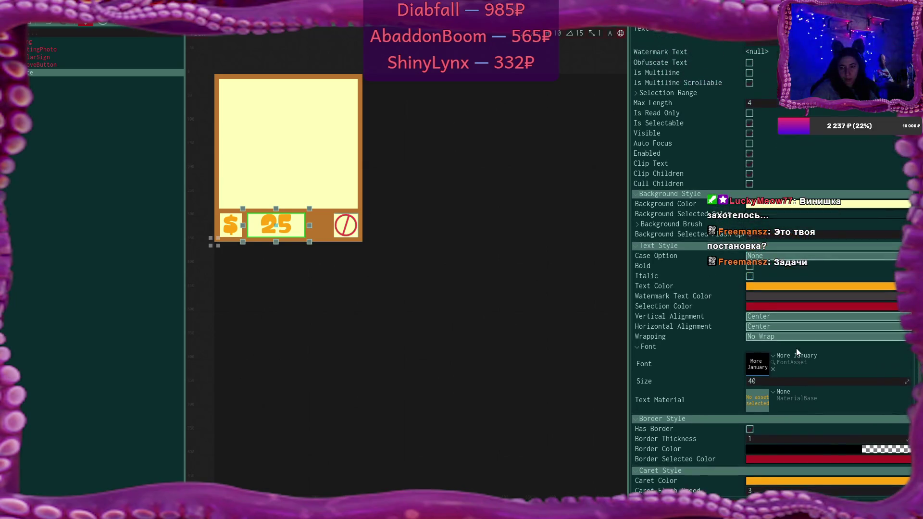
scroll(796, 348, up, 8)
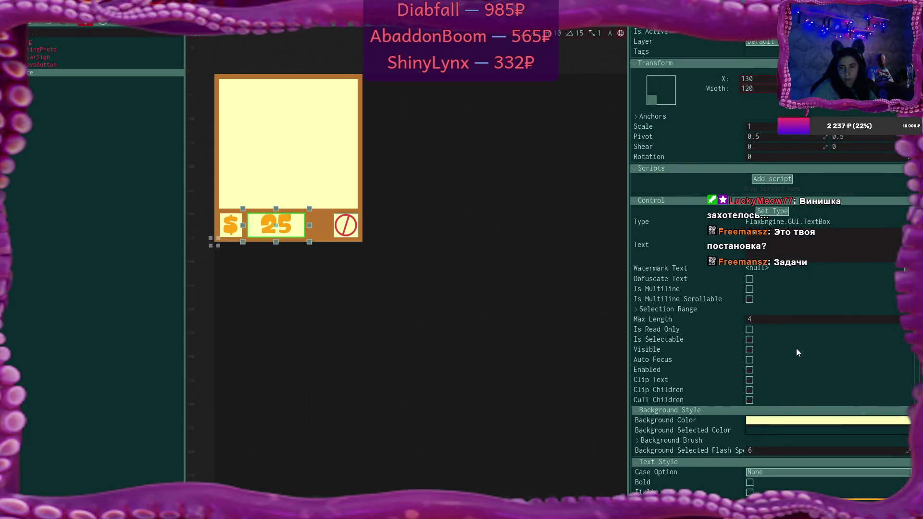
scroll(796, 348, up, 2)
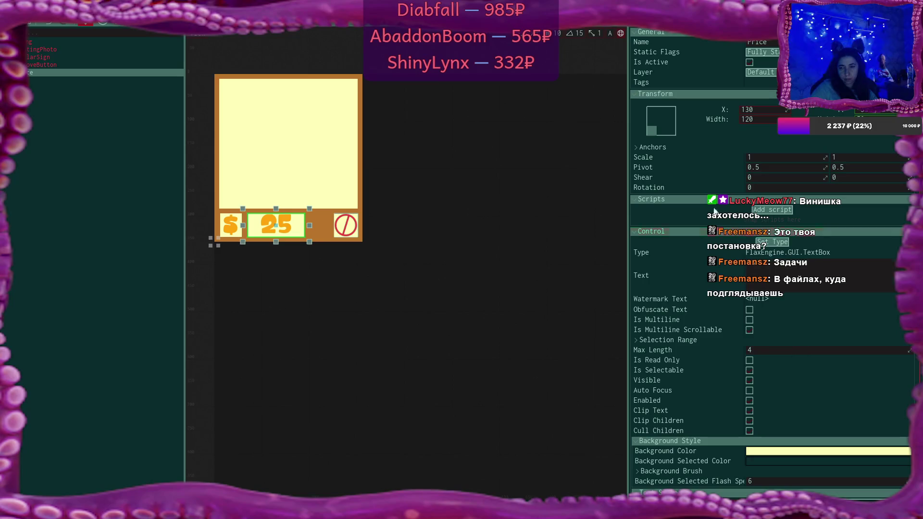
click(636, 148)
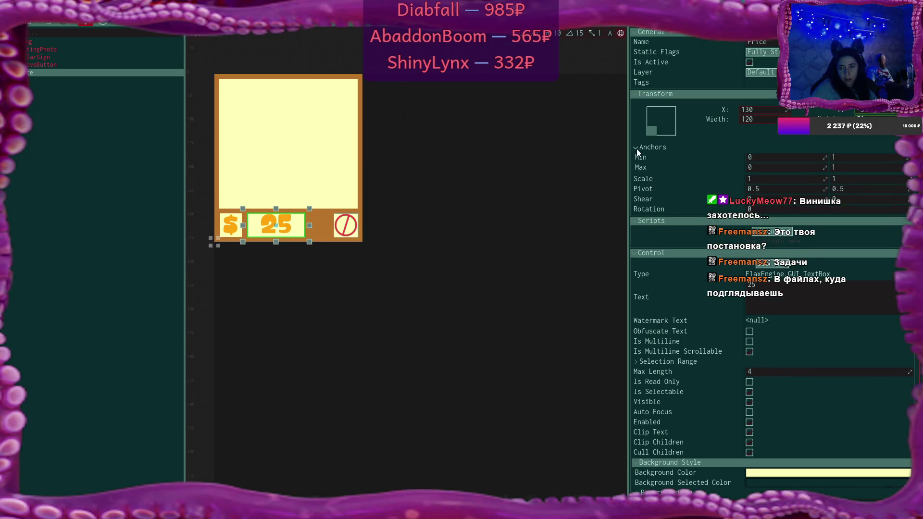
click(636, 148)
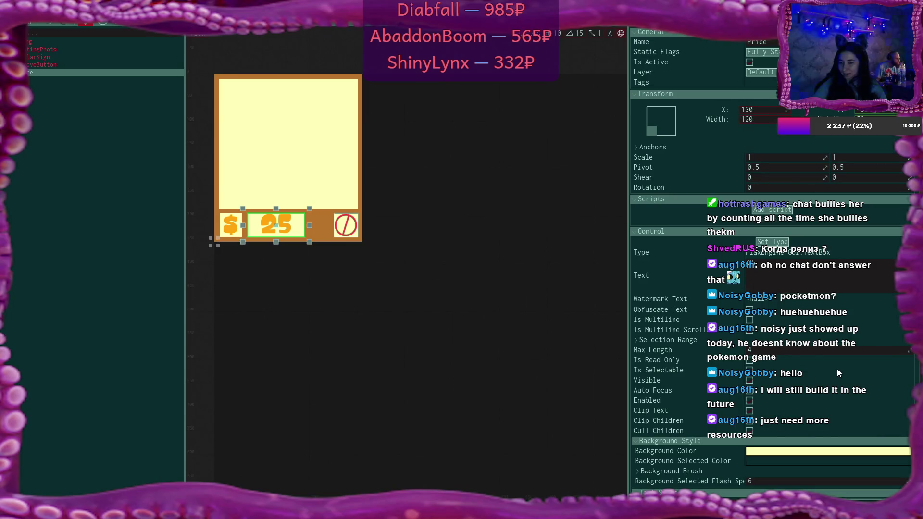
scroll(885, 381, down, 8)
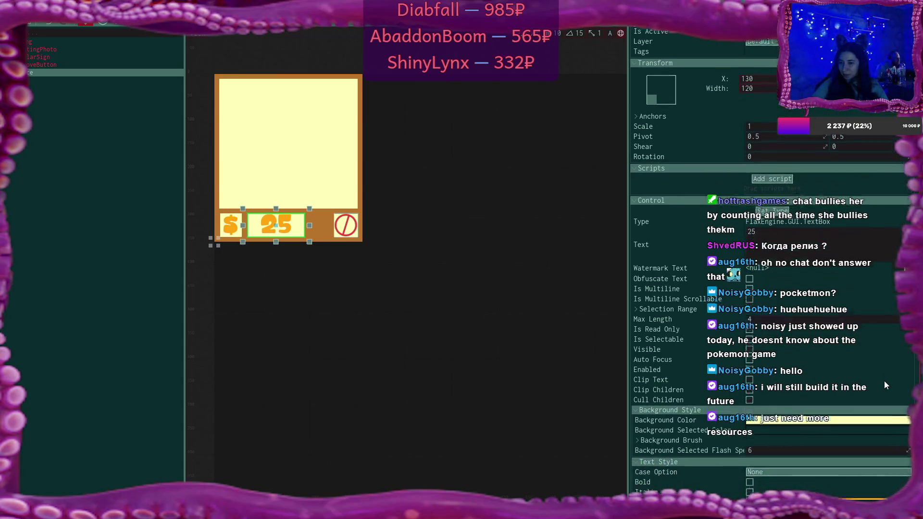
scroll(884, 380, down, 5)
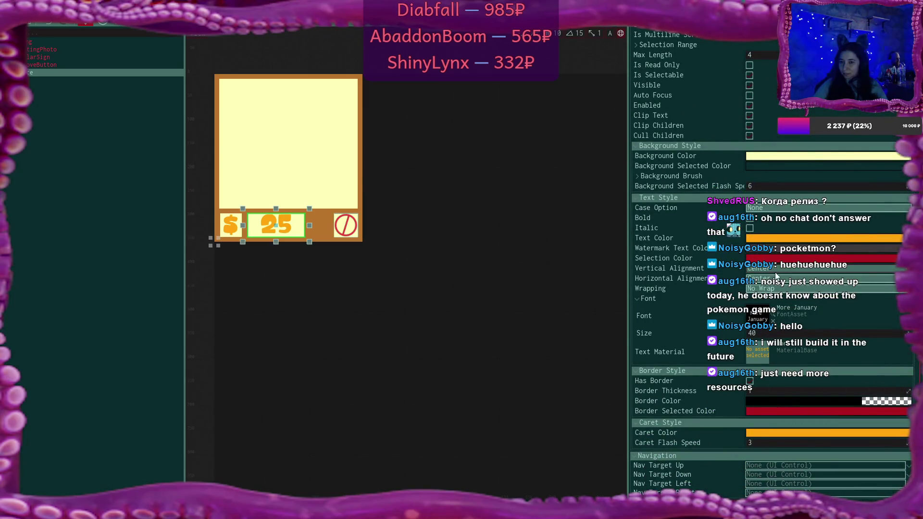
click(769, 268)
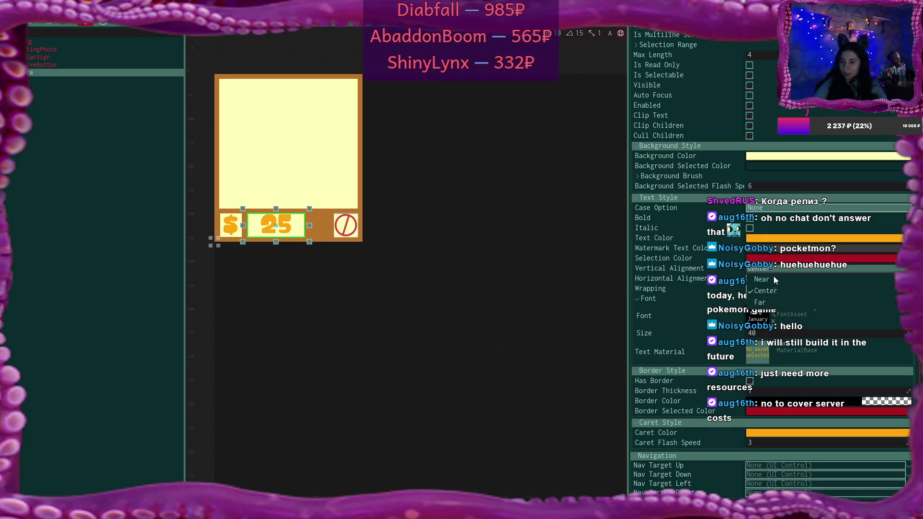
click(784, 299)
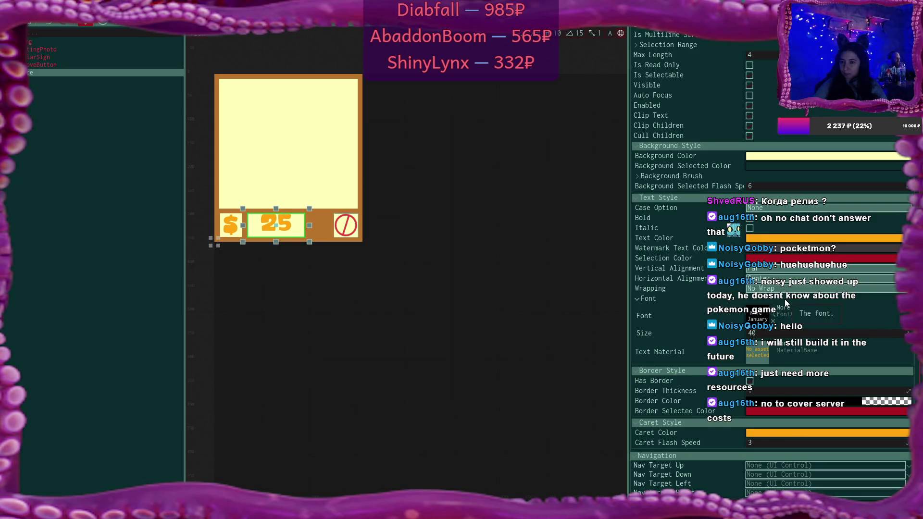
click(774, 270)
click(773, 280)
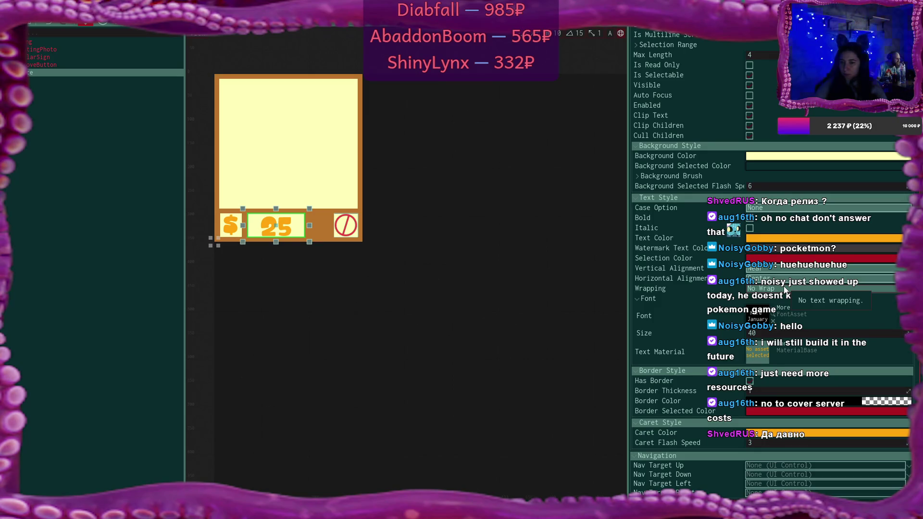
click(762, 272)
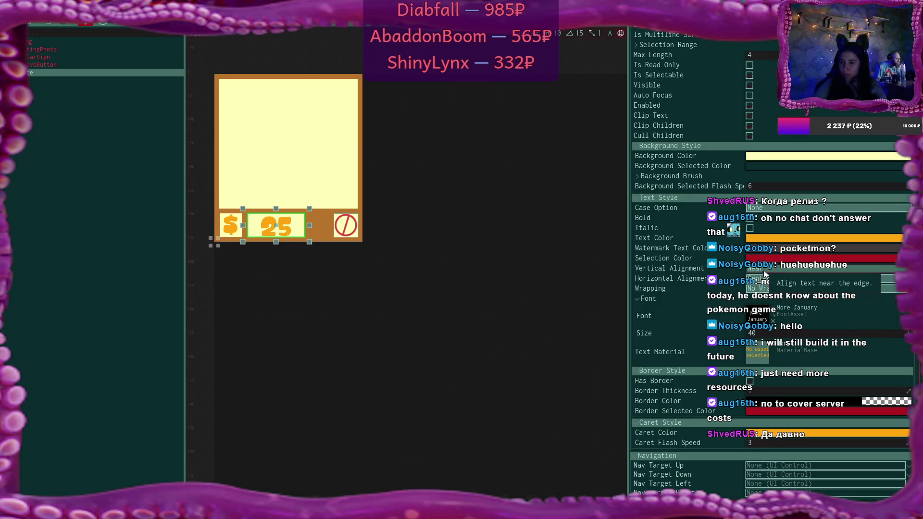
click(779, 287)
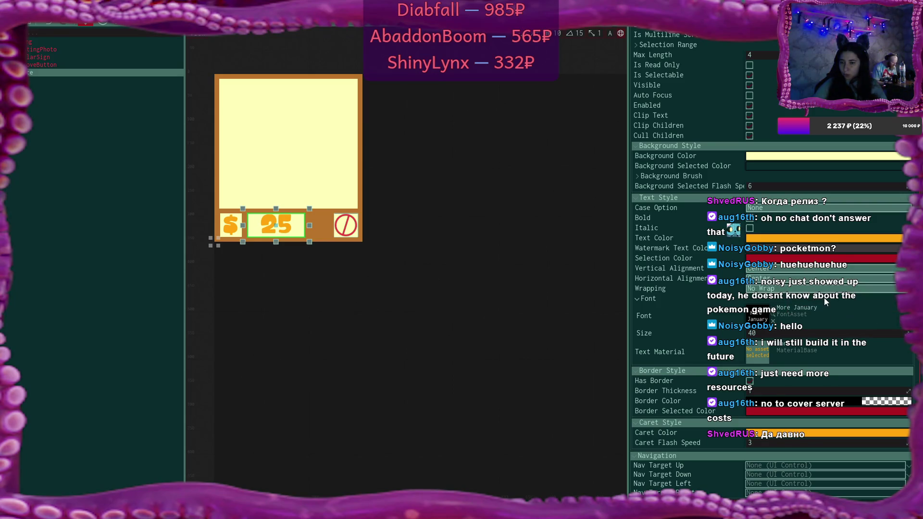
click(778, 332)
text(38)
key(Return)
click(779, 335)
text(40)
key(Return)
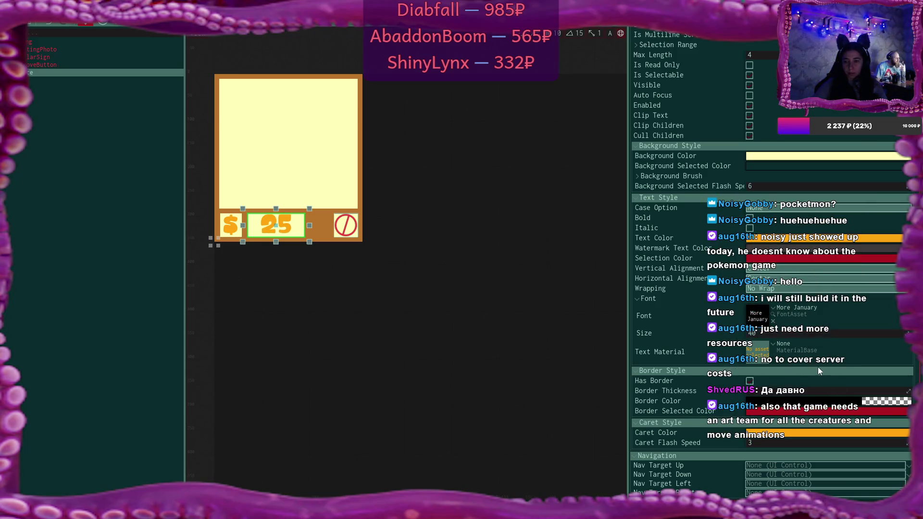
scroll(818, 368, up, 4)
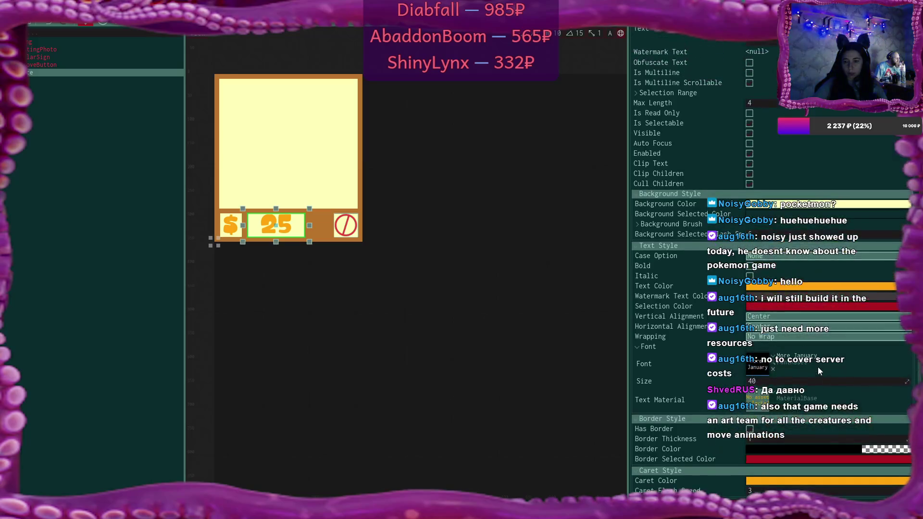
scroll(817, 367, up, 2)
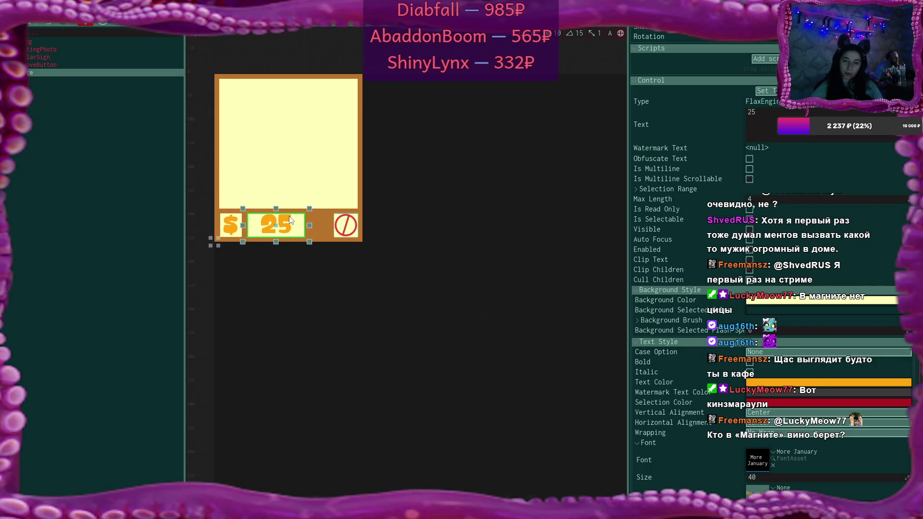
scroll(802, 282, down, 3)
scroll(801, 282, down, 4)
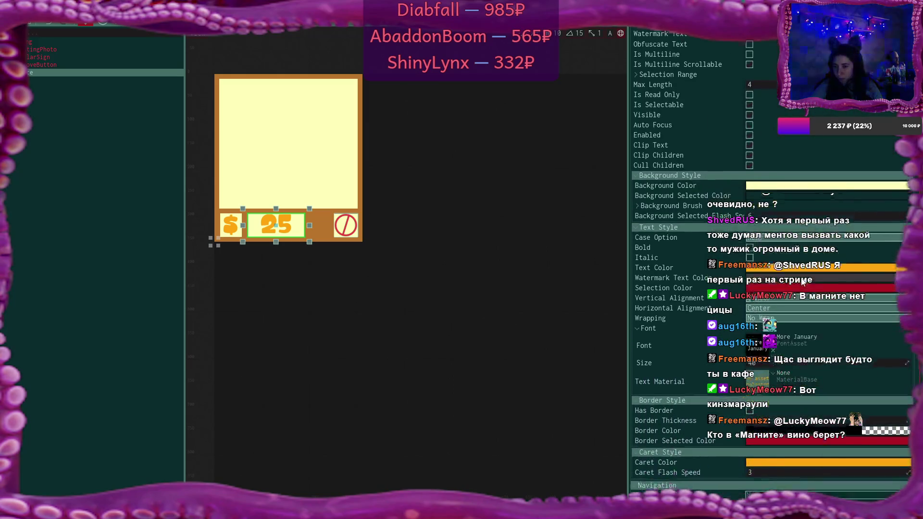
scroll(801, 283, up, 2)
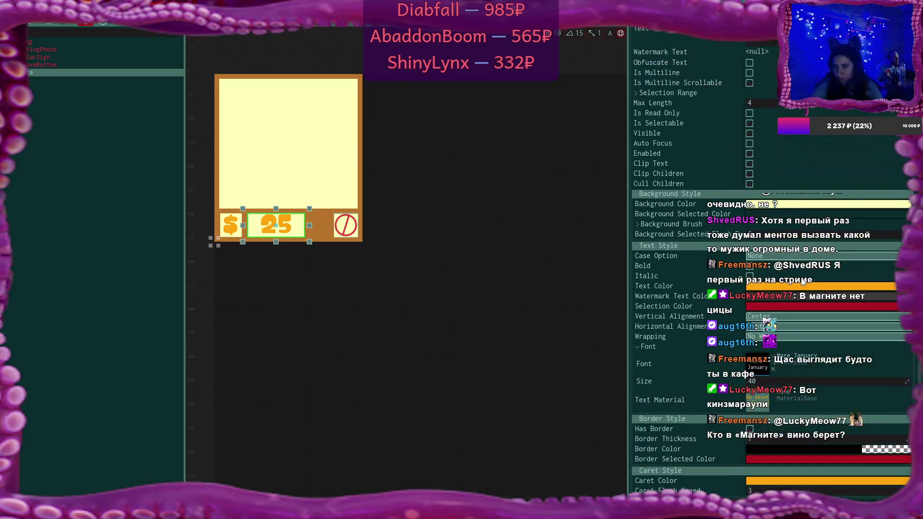
scroll(801, 283, down, 2)
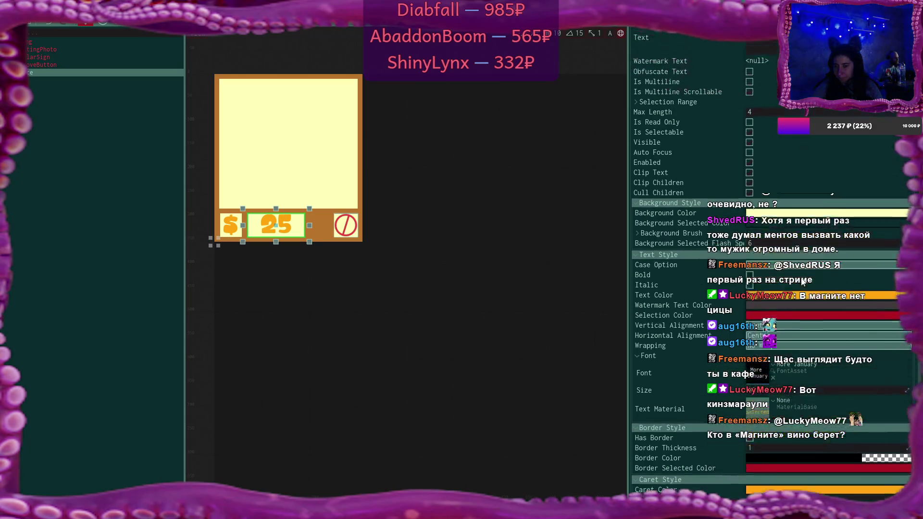
scroll(802, 282, up, 5)
scroll(802, 283, up, 2)
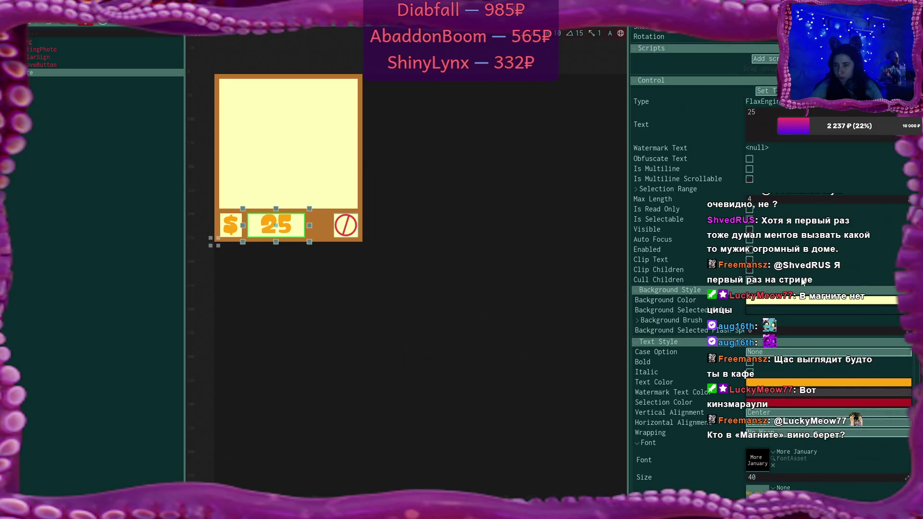
click(637, 189)
click(636, 188)
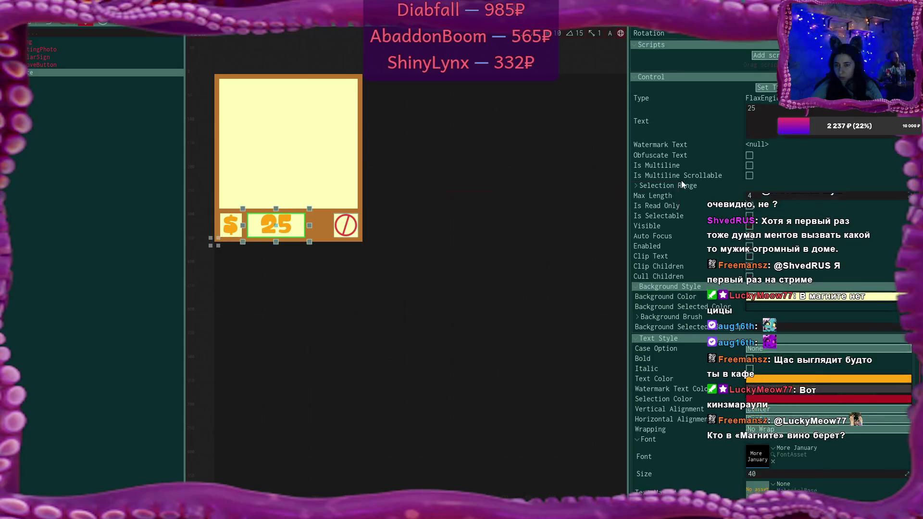
scroll(685, 192, down, 1)
scroll(685, 193, down, 2)
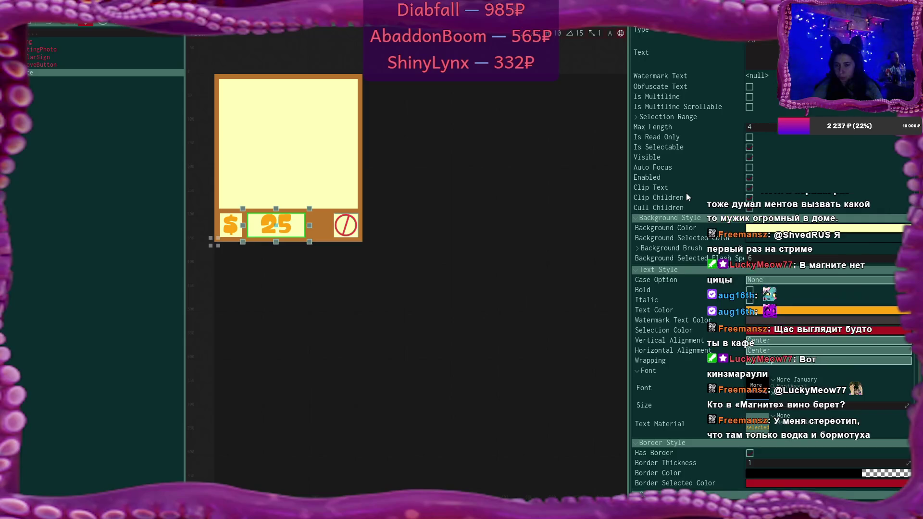
scroll(686, 193, down, 3)
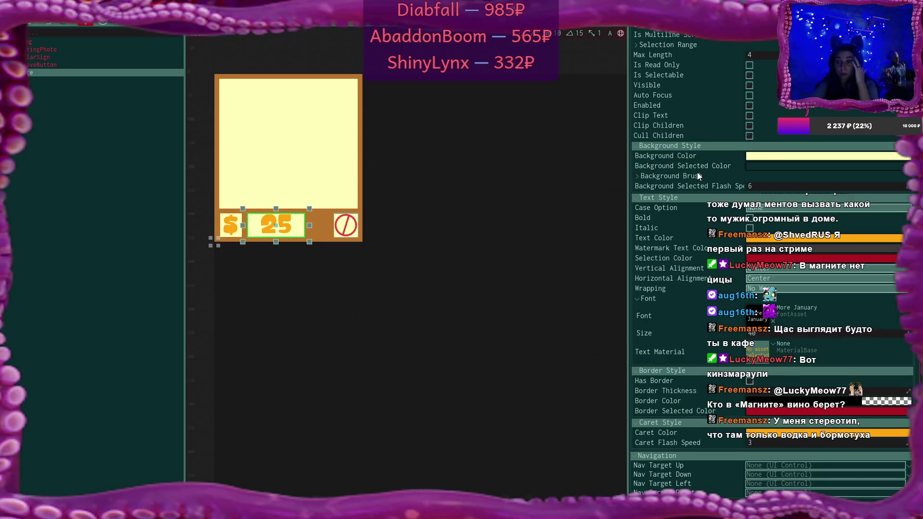
scroll(697, 173, up, 10)
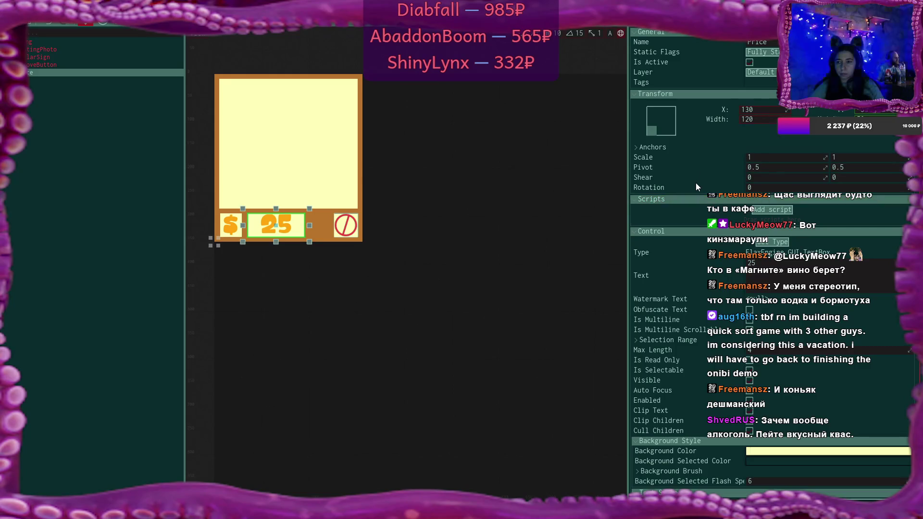
click(812, 177)
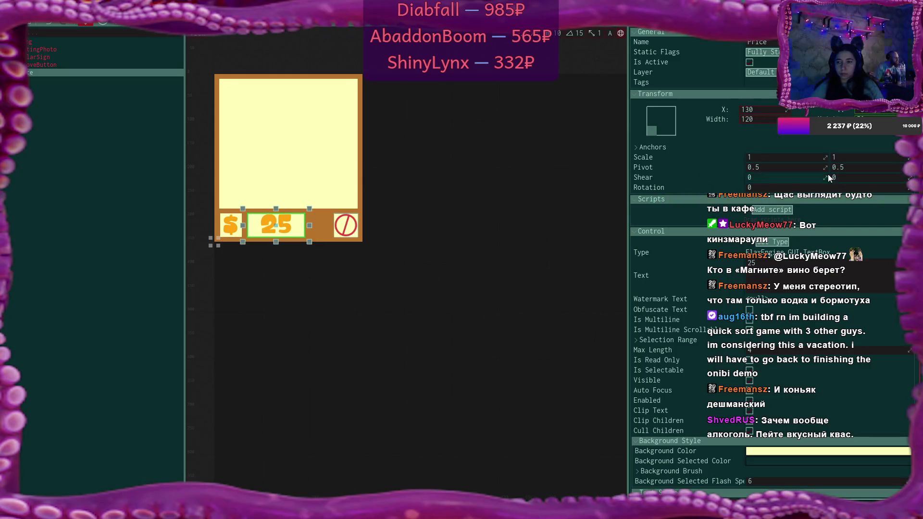
text(29)
key(Return)
mouse_move(812, 177)
mouse_down()
mouse_move(788, 177)
mouse_move(803, 168)
mouse_up()
key(BackSpace)
key(BackSpace)
text(0)
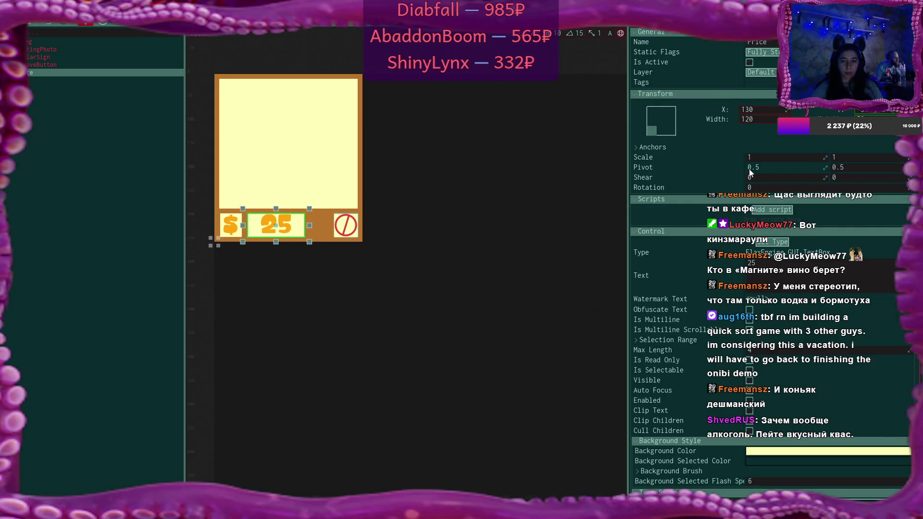
key(Return)
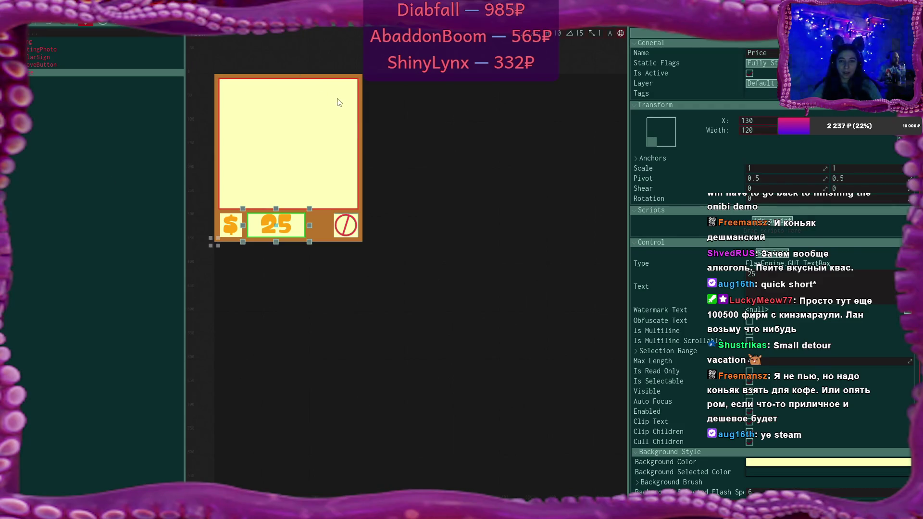
Pan around the shop panel and select the Price control in the scene tree
mouse_move(403, 165)
mouse_down()
mouse_move(462, 191)
mouse_move(404, 158)
mouse_up()
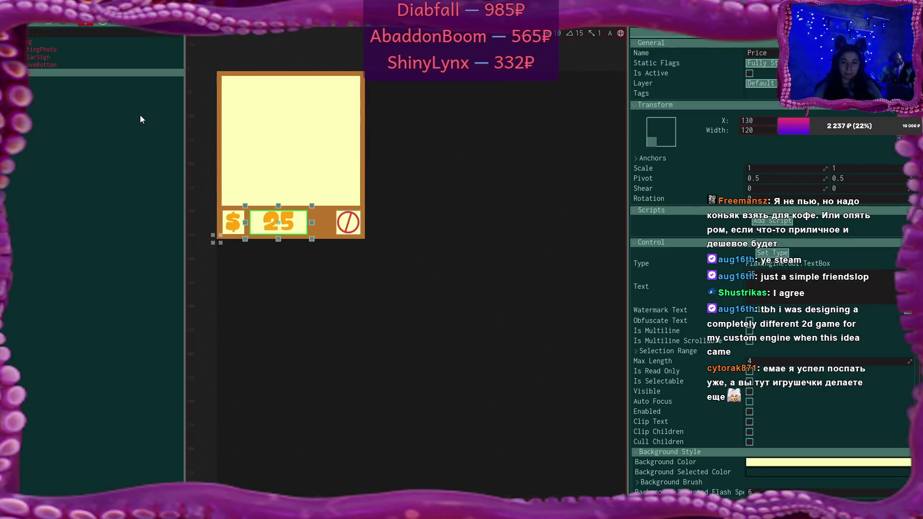
click(90, 73)
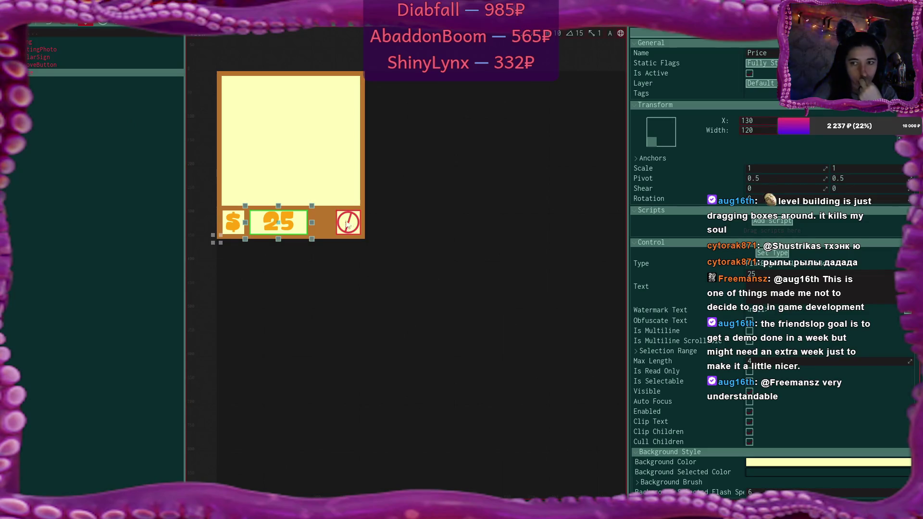
Rename RemoveButton to CancelButton
click(79, 64)
key(F2)
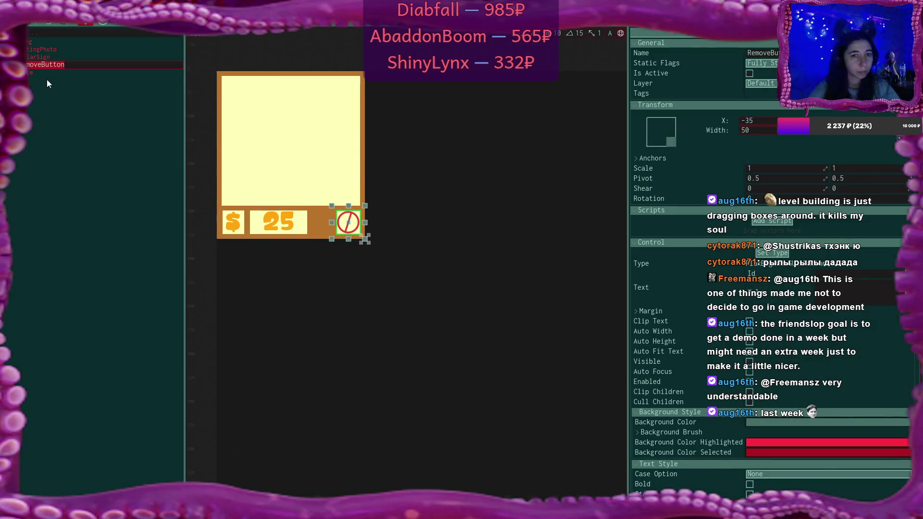
key(BackSpace)
key(BackSpace)
key(BackSpace)
text(Dance)
text(l)
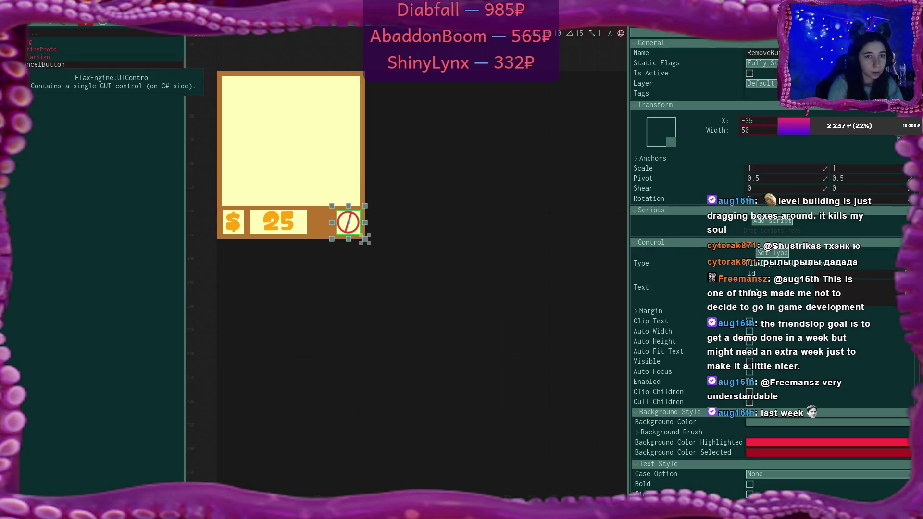
key(Return)
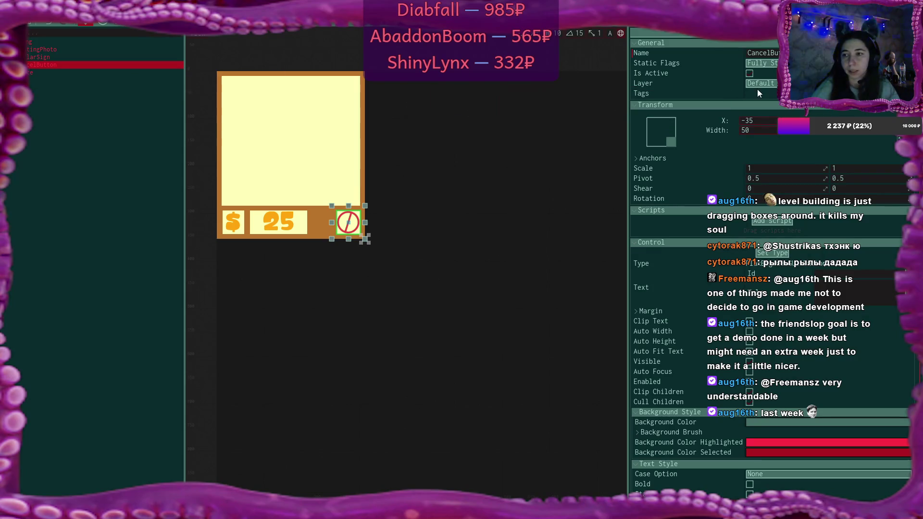
Shift CancelButton left and move the Price box from X 130 to 121
drag(749, 120, 722, 120)
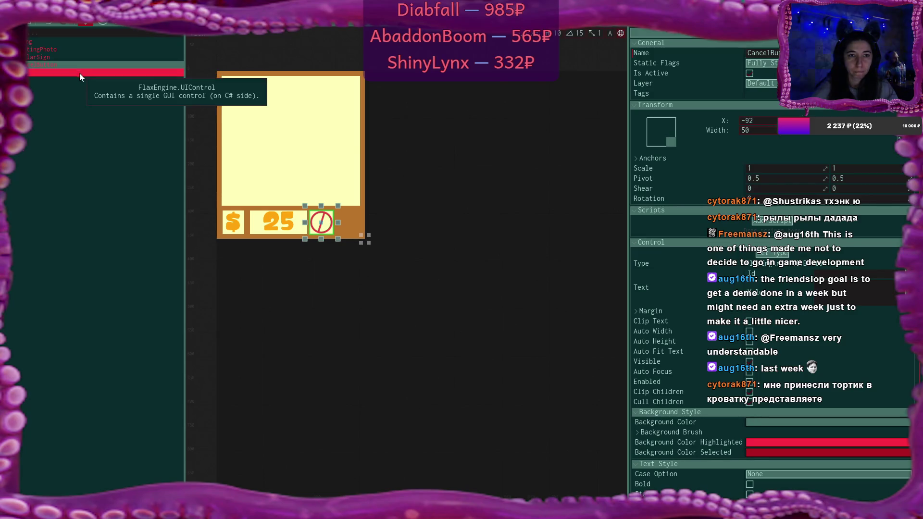
click(28, 64)
drag(747, 121, 741, 121)
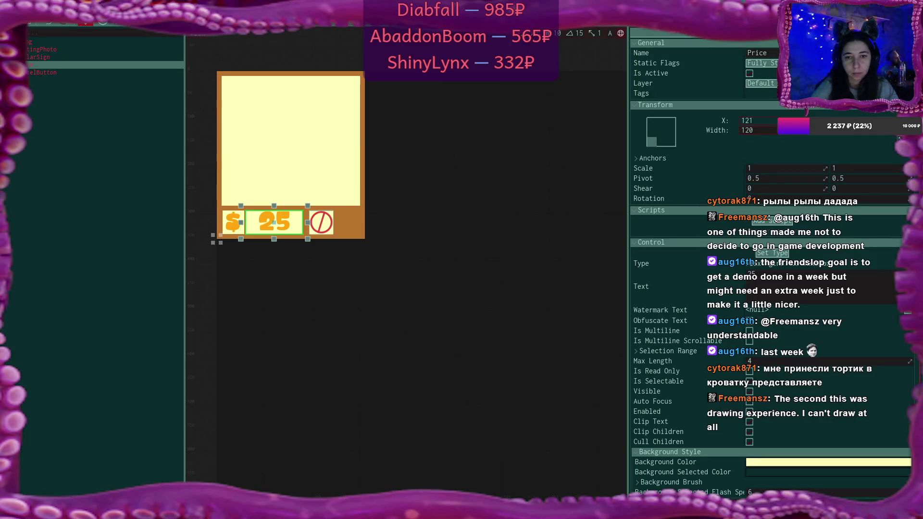
Edit the price box's Text value
click(796, 287)
text(₽)
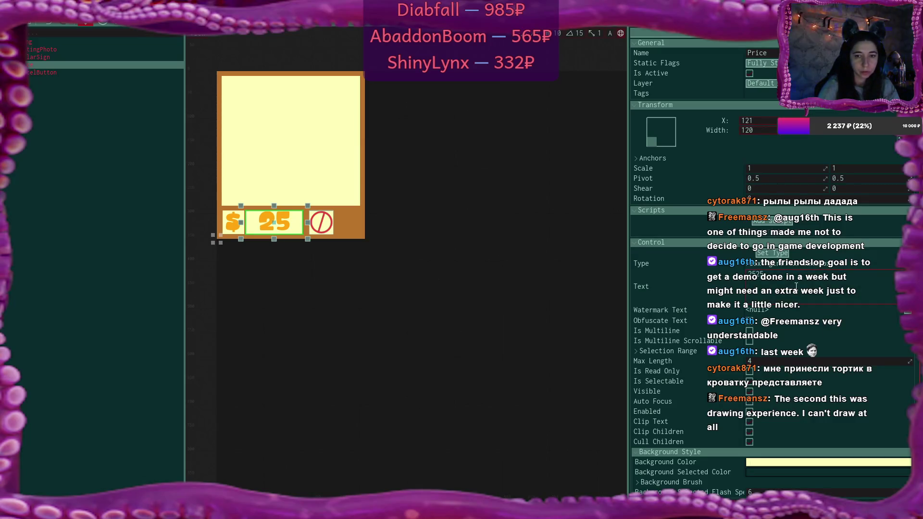
key(Return)
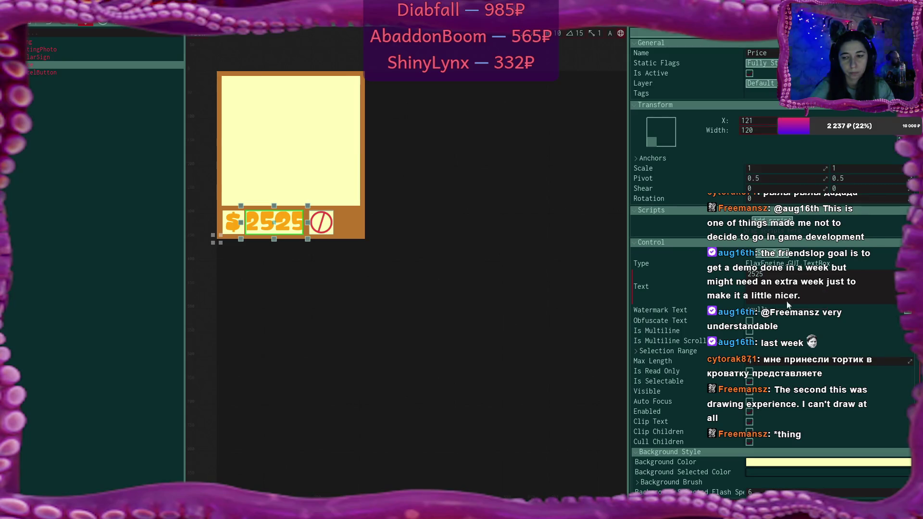
Set the price text's font size to 34
scroll(843, 308, down, 2)
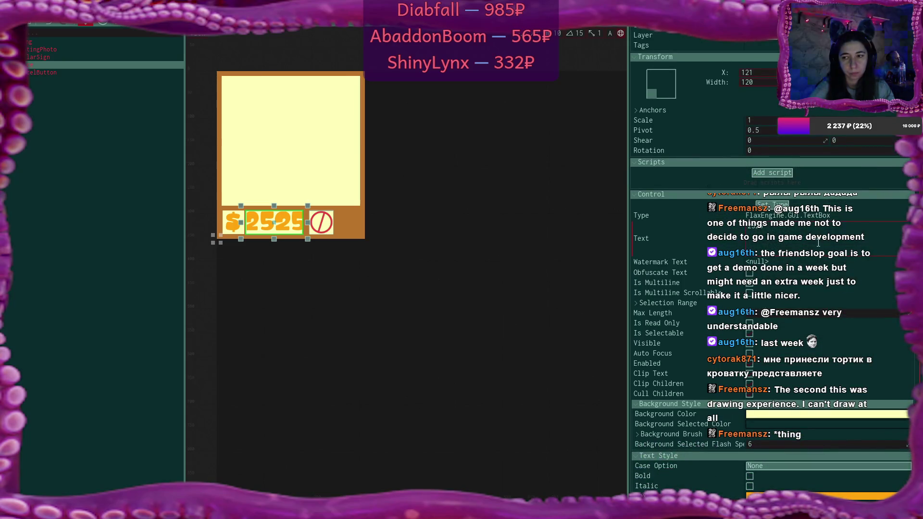
scroll(819, 288, down, 3)
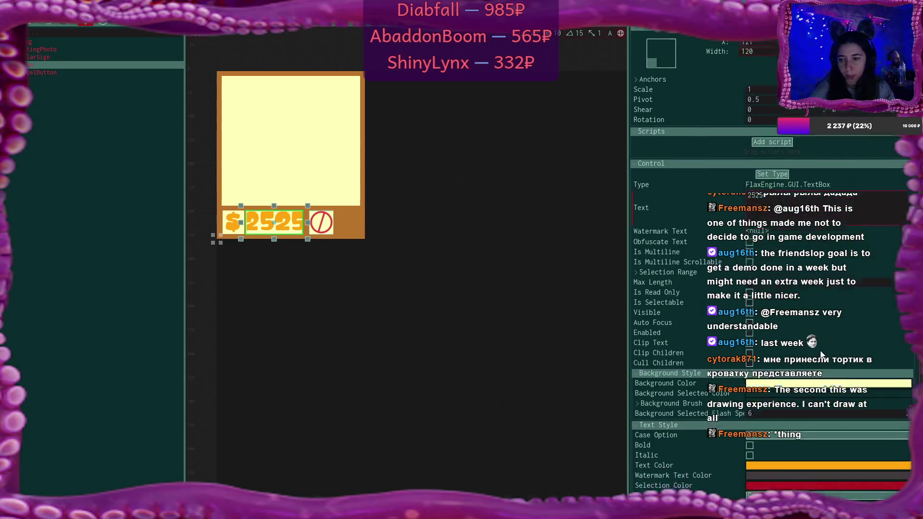
scroll(821, 355, down, 5)
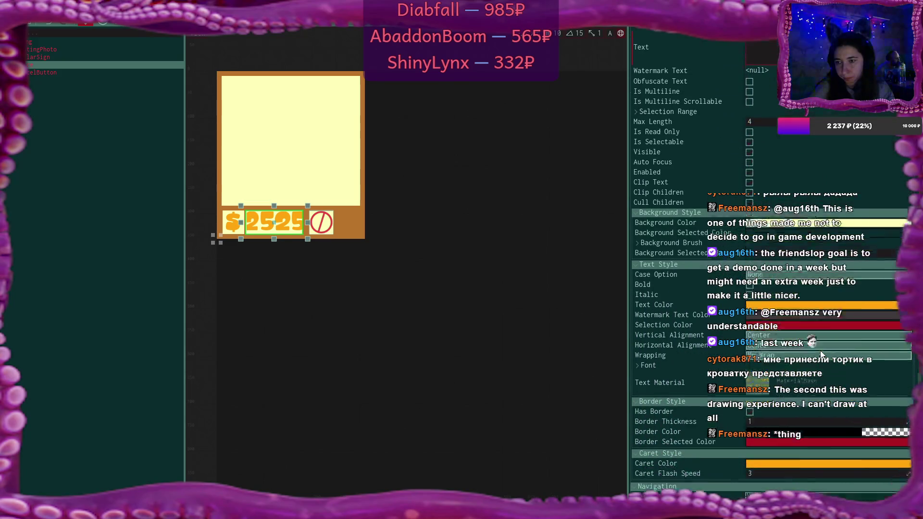
click(638, 335)
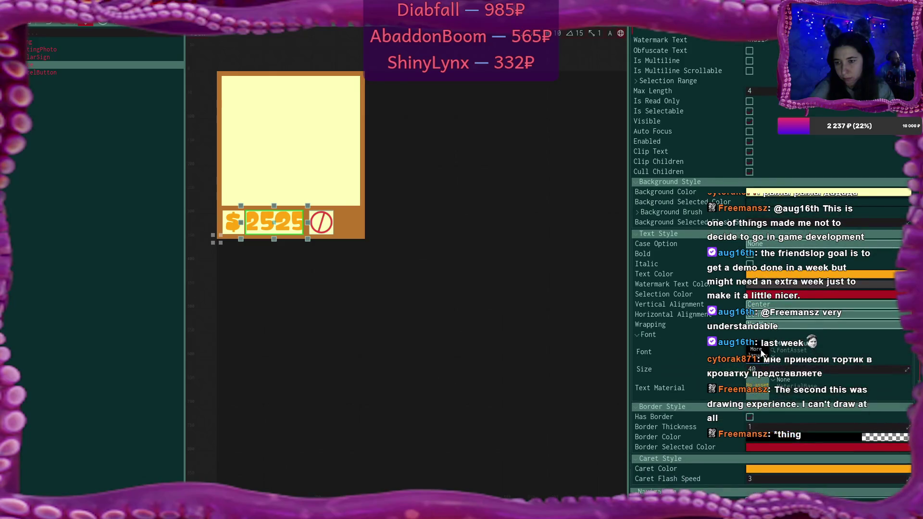
text(36)
key(Return)
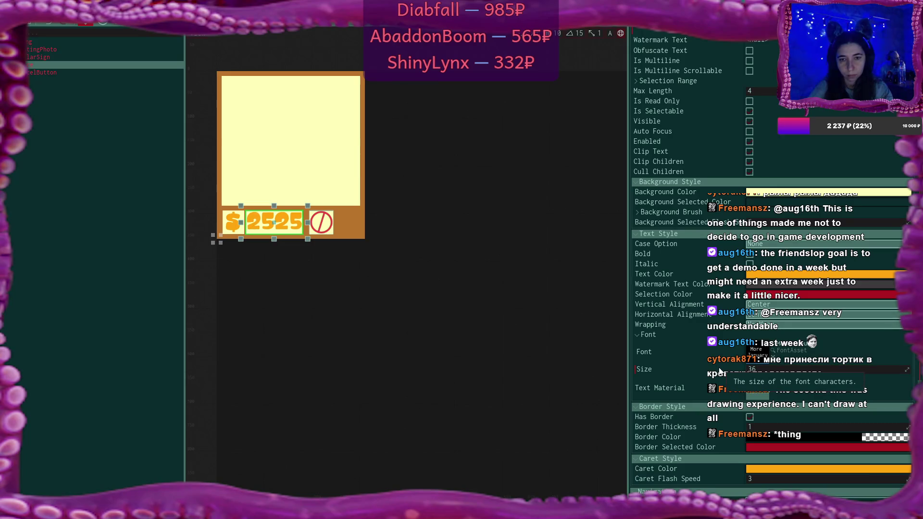
key(BackSpace)
text(4)
key(Return)
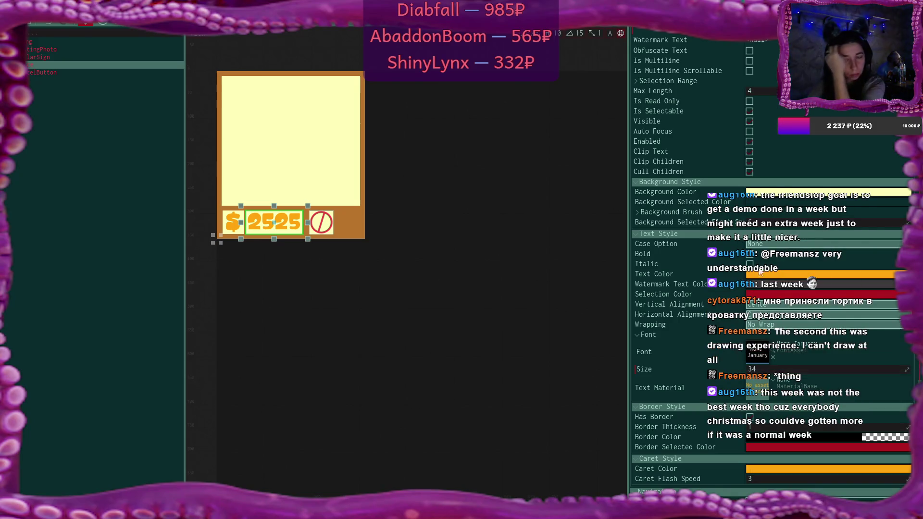
Trim the price text from 2525 to 25
scroll(733, 355, up, 8)
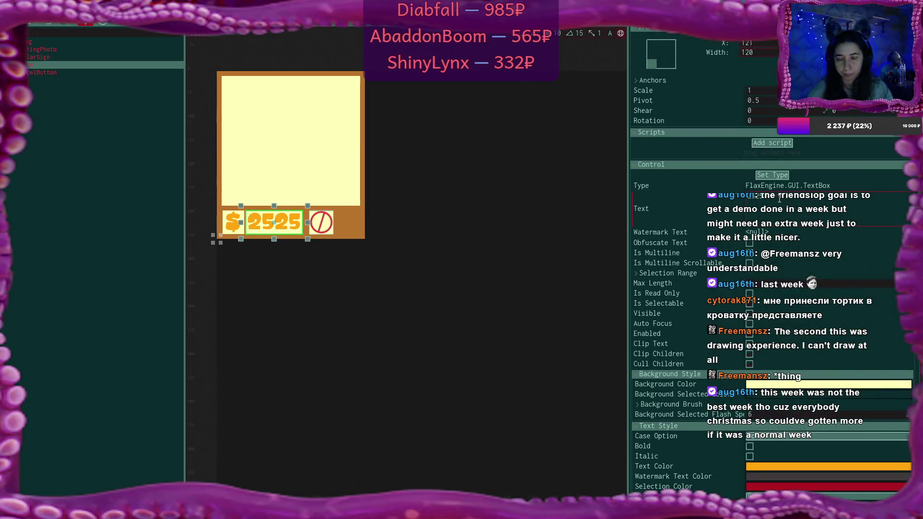
click(779, 209)
key(BackSpace)
key(BackSpace)
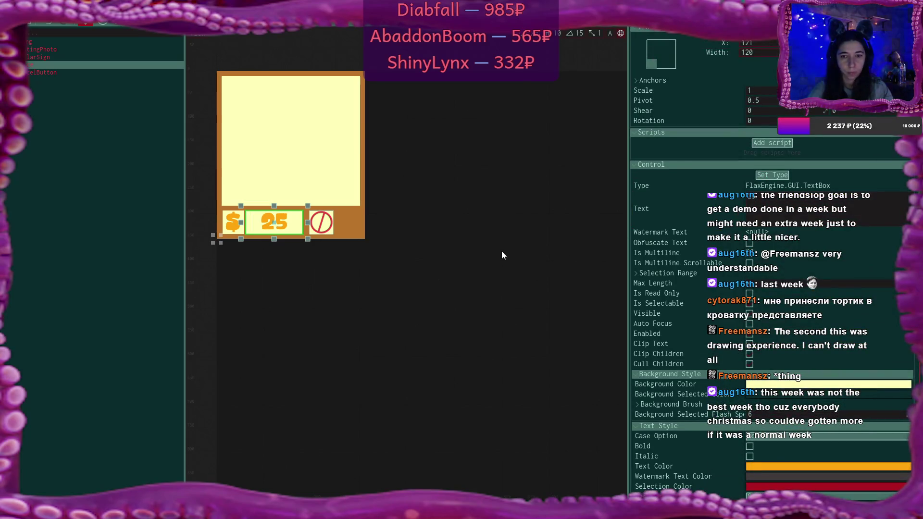
click(48, 74)
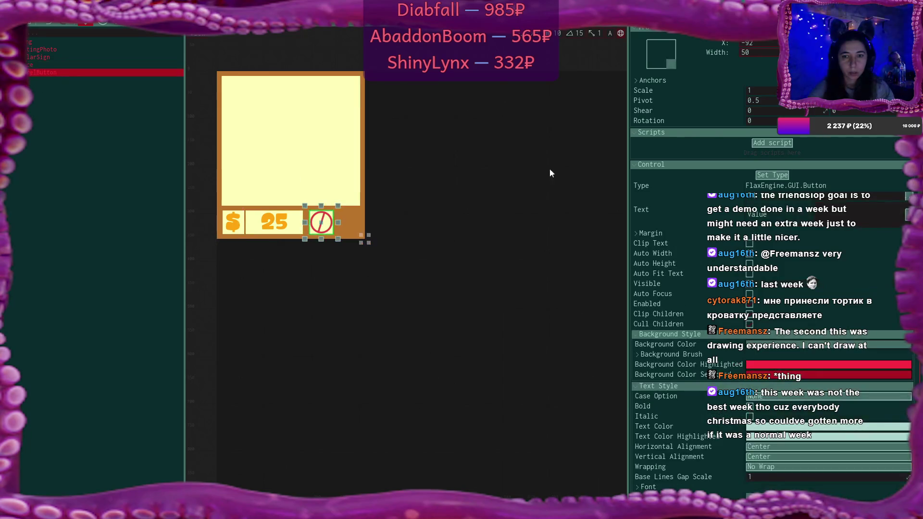
Move CancelButton to X -100 and rename its copy to AcceptButton
scroll(782, 155, up, 3)
drag(789, 115, 785, 115)
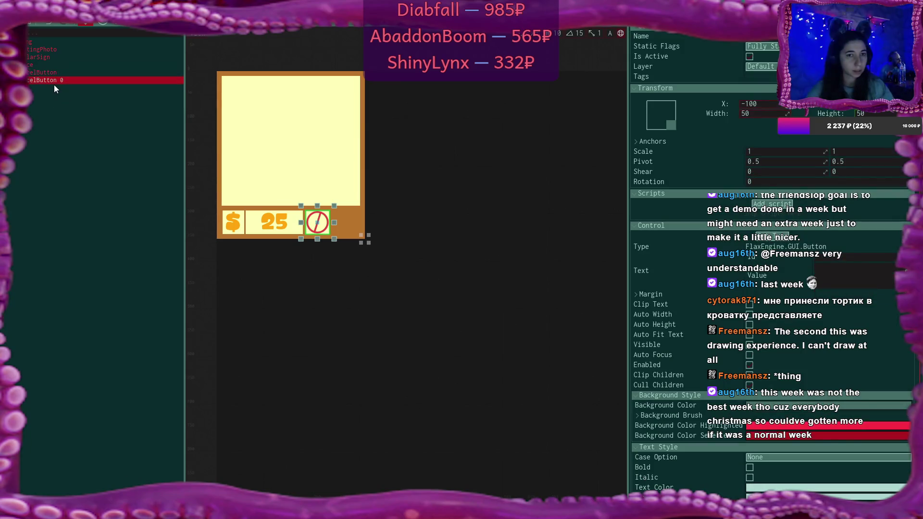
double_click(54, 82)
click(42, 82)
key(BackSpace)
key(BackSpace)
key(BackSpace)
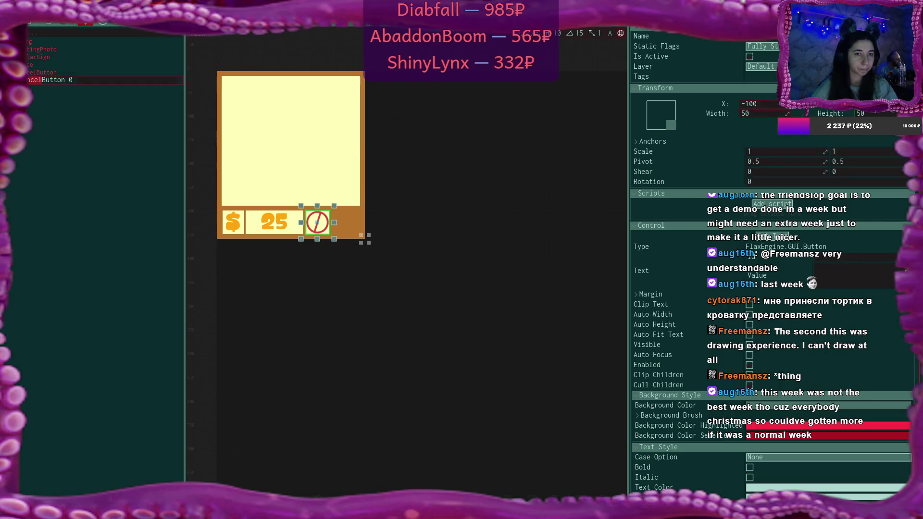
text(Price)
key(Return)
text(pt)
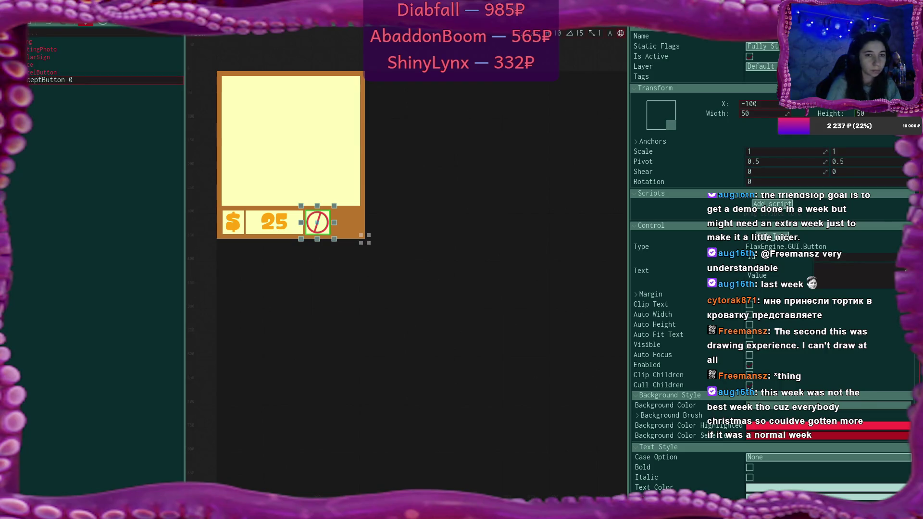
key(Return)
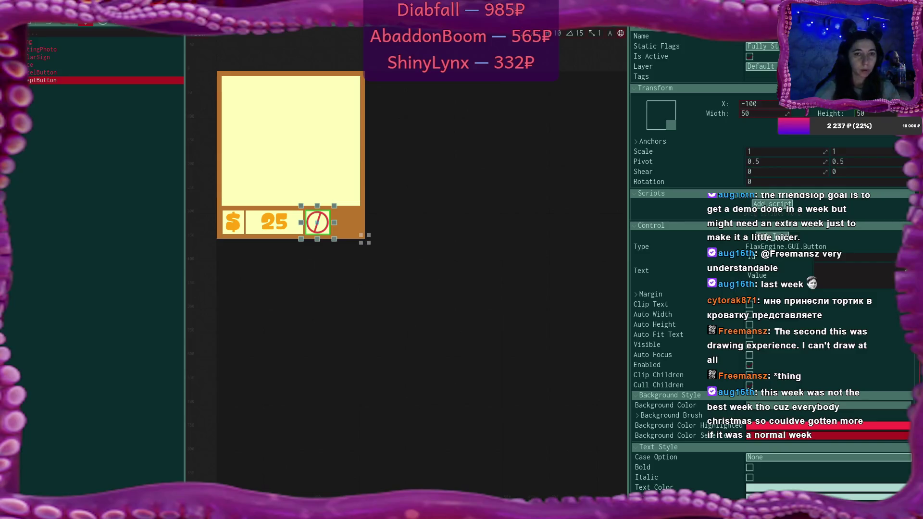
Place AcceptButton at X -35 and CancelButton at X -95
mouse_move(749, 104)
mouse_down()
mouse_move(781, 104)
mouse_move(773, 113)
mouse_up()
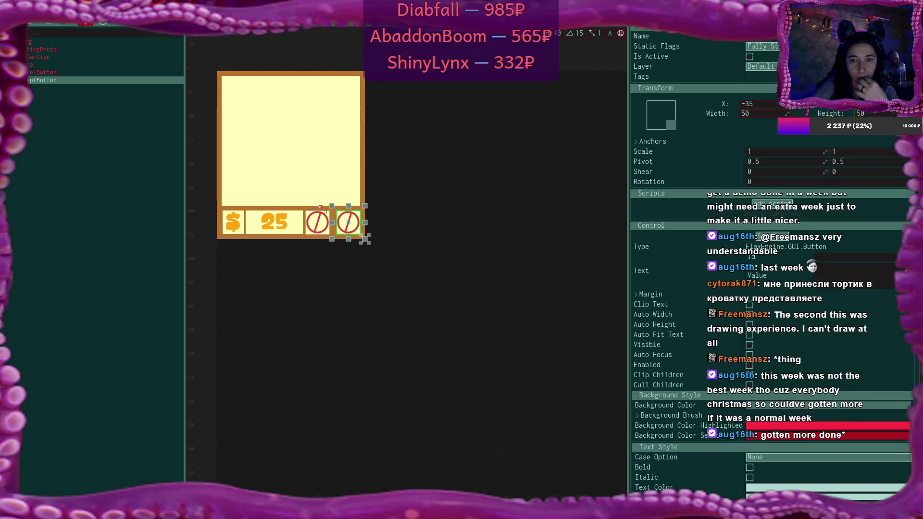
click(82, 73)
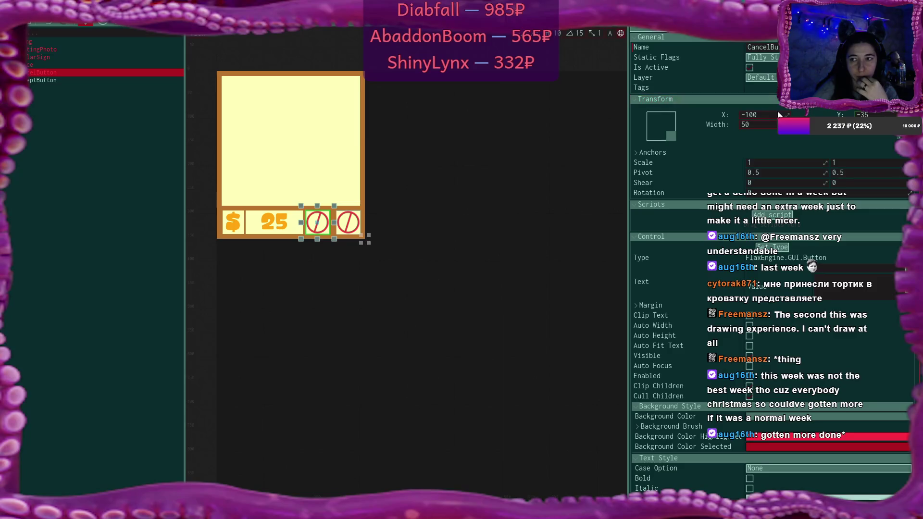
drag(755, 108, 757, 108)
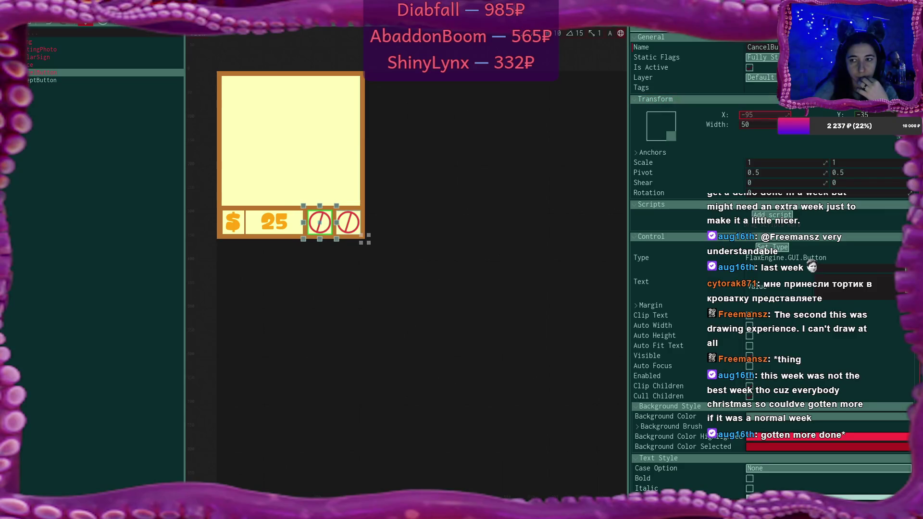
click(41, 83)
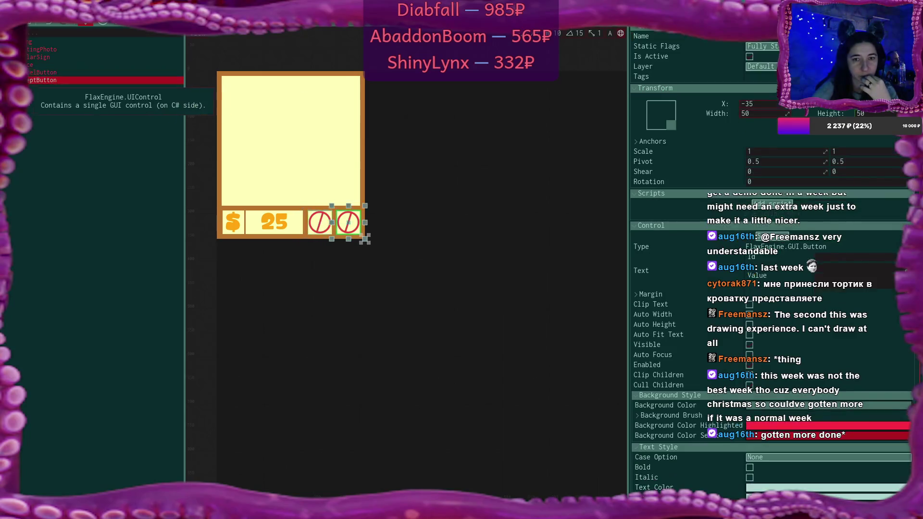
Rename the image inside AcceptButton to TickImage
click(58, 89)
click(59, 89)
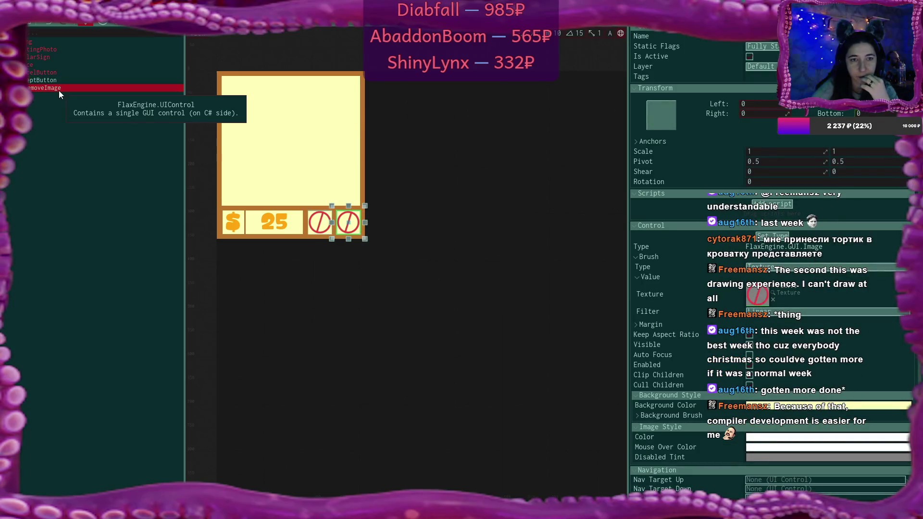
double_click(59, 89)
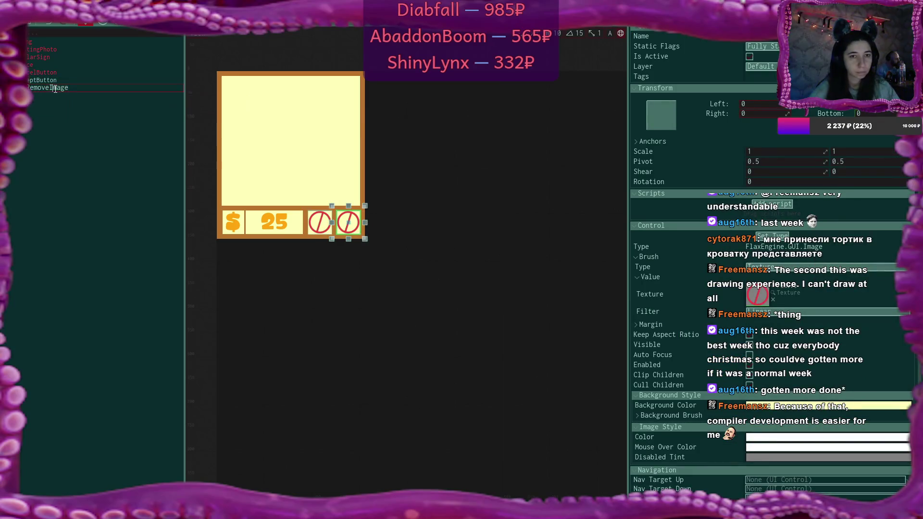
text(PickImage)
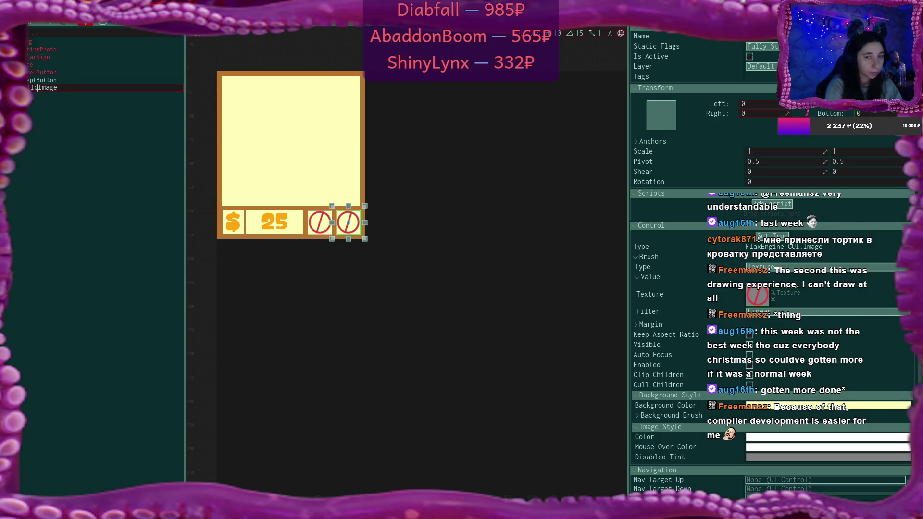
key(Return)
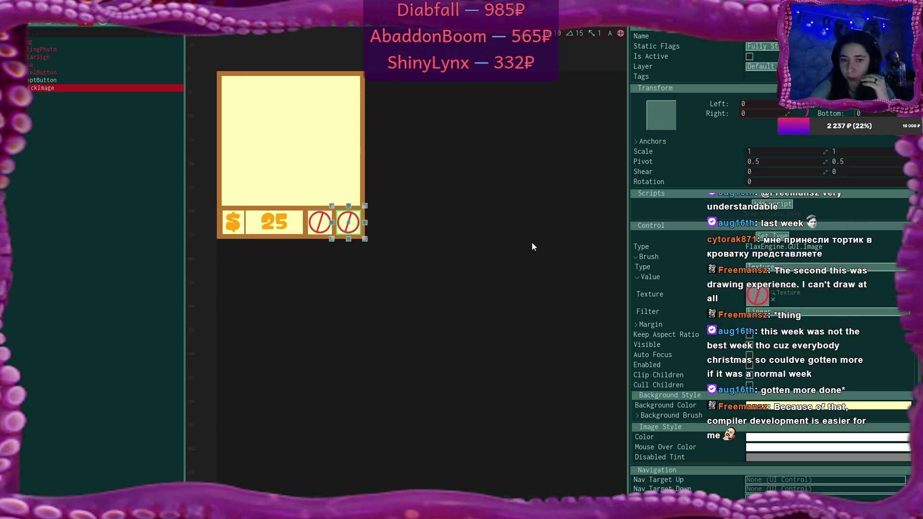
Assign the 'tick with background' texture to the accept button's image
click(758, 295)
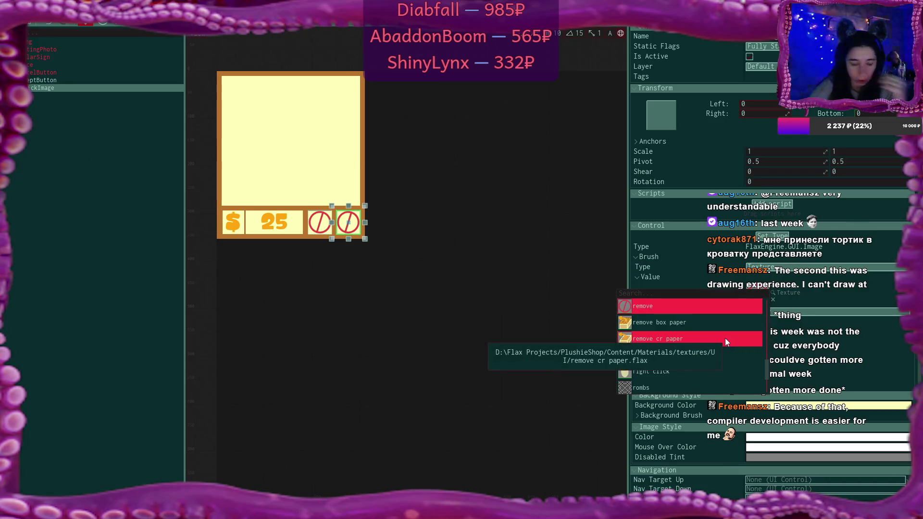
text(ti)
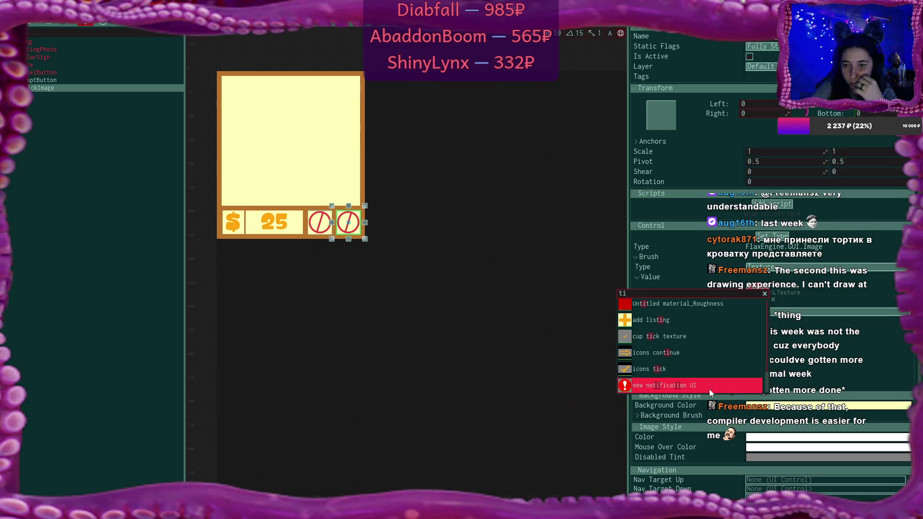
key(BackSpace)
key(BackSpace)
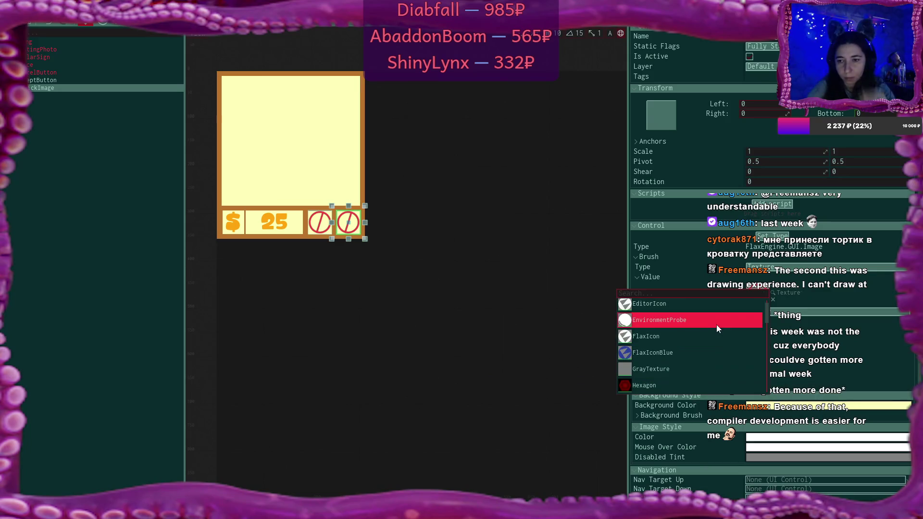
text(t)
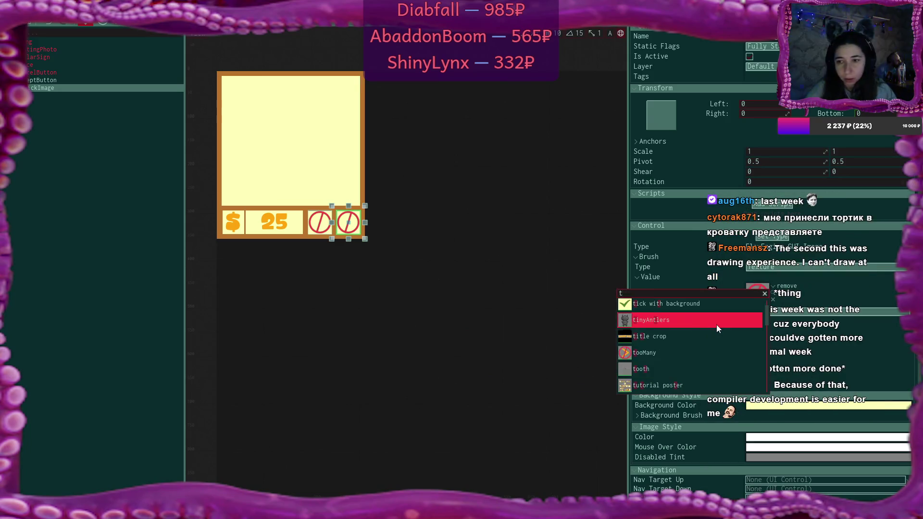
click(717, 311)
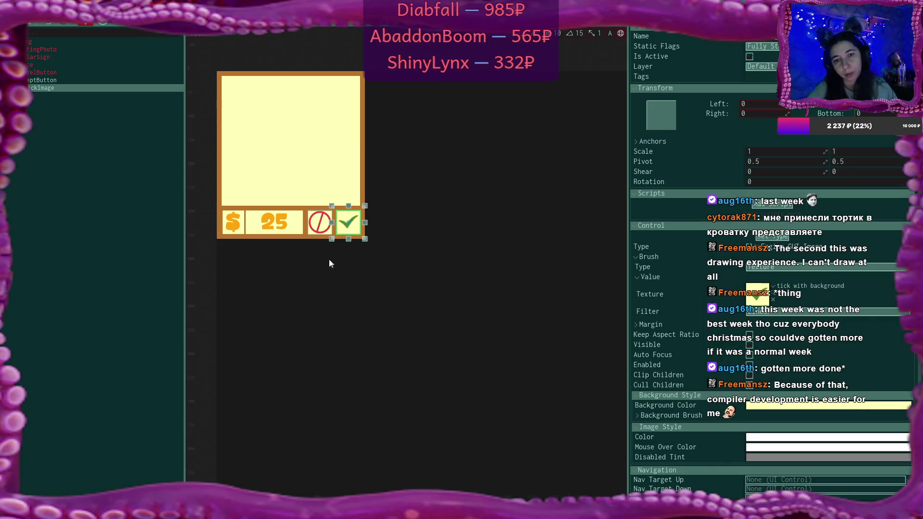
click(98, 160)
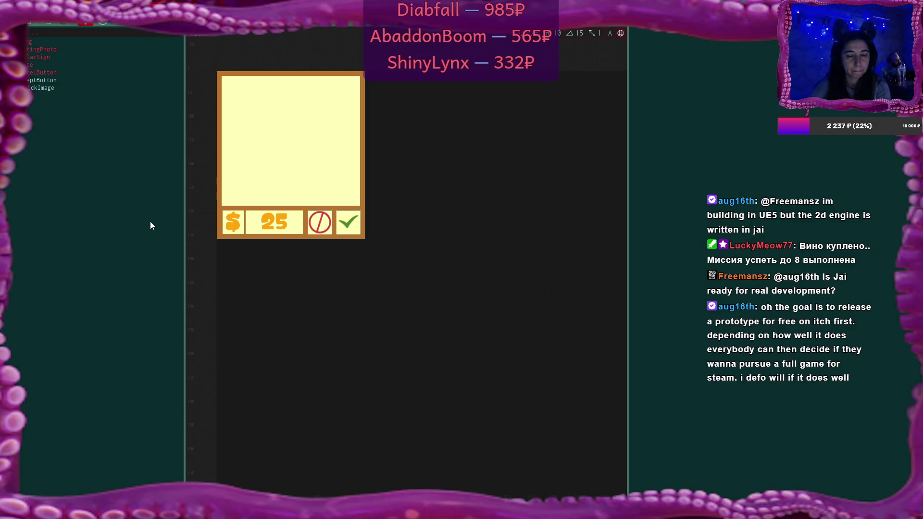
click(255, 128)
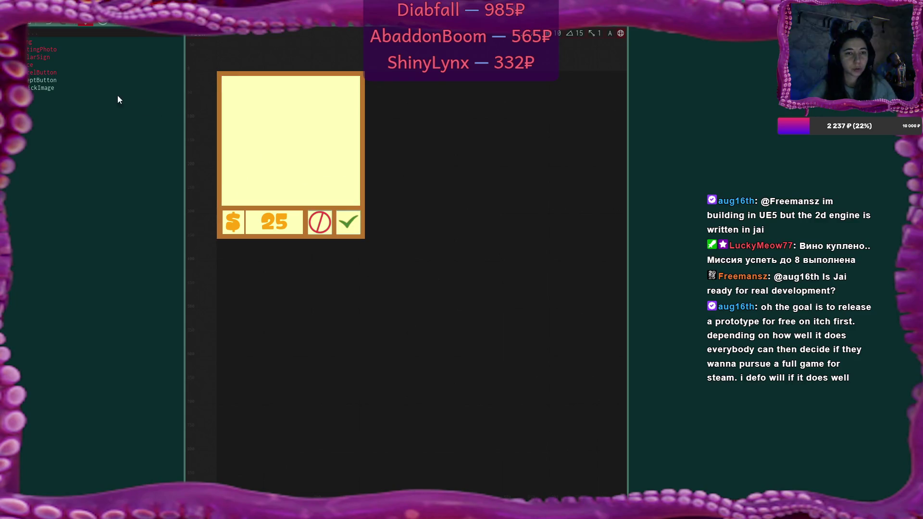
Duplicate AcceptButton and name the copy NextButton
click(50, 79)
key(ctrl+d)
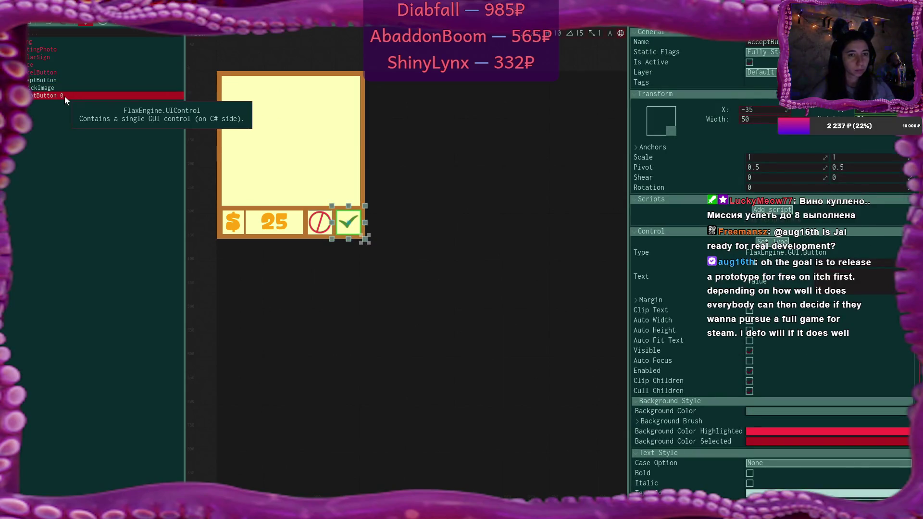
key(F2)
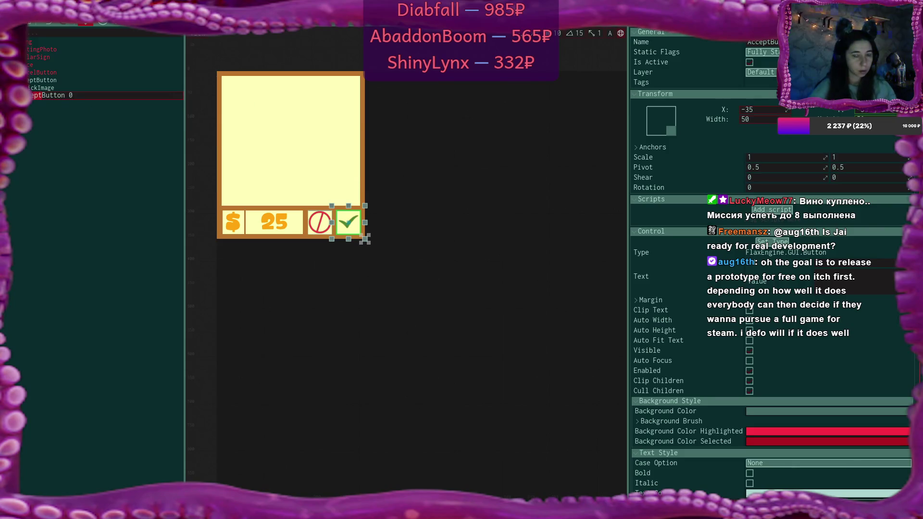
text(ResetButton)
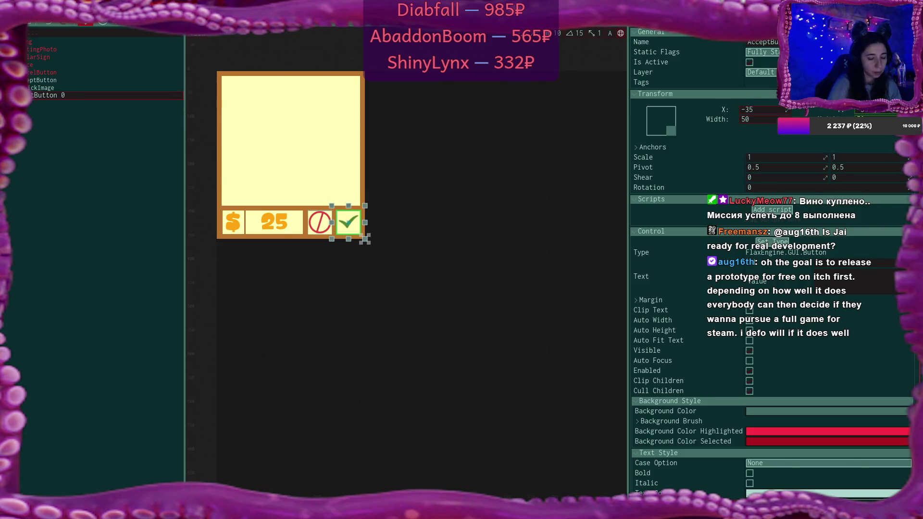
key(Return)
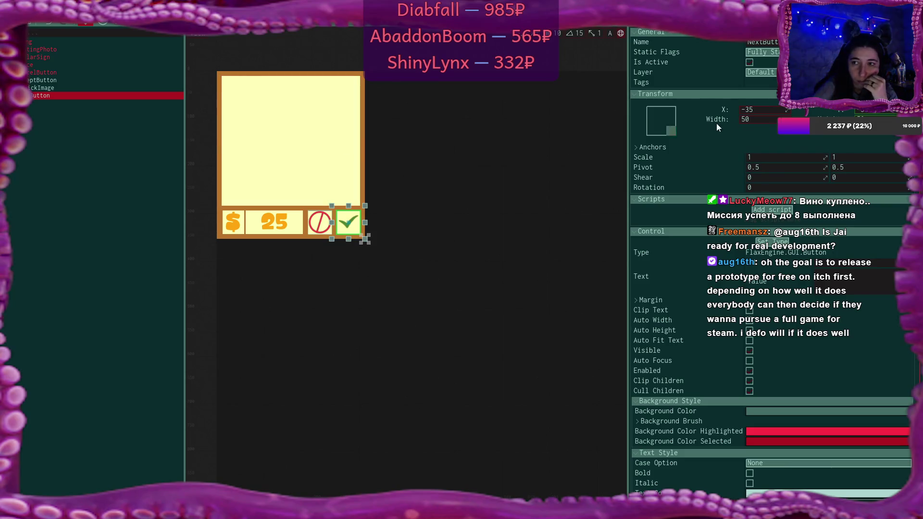
Move NextButton up the panel and earlier in the scene hierarchy
drag(789, 109, 769, 110)
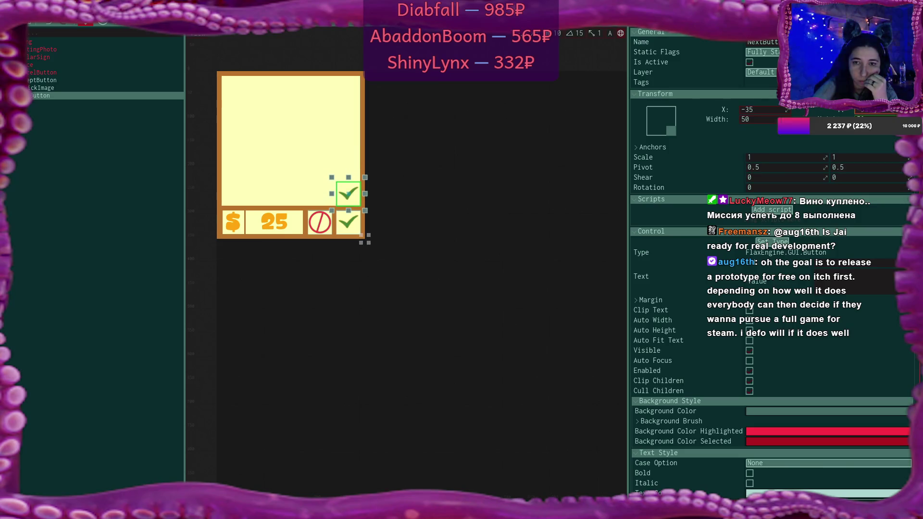
drag(769, 110, 754, 110)
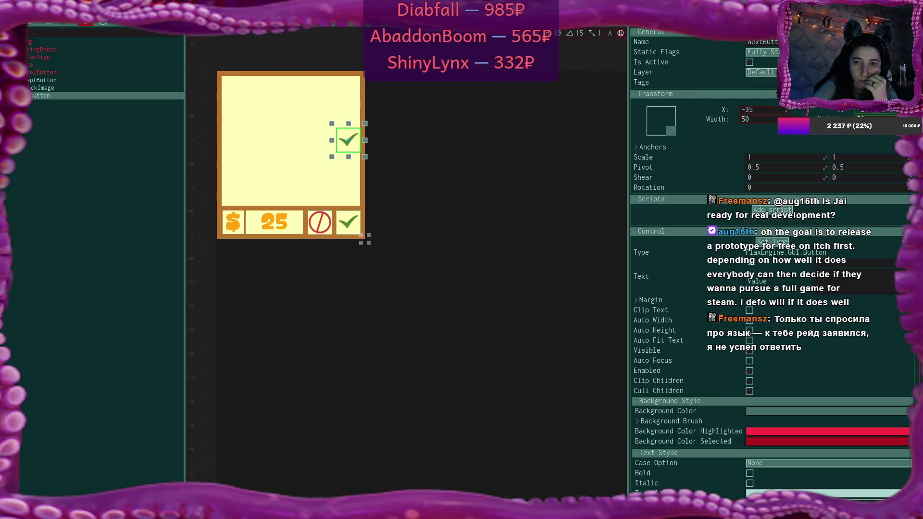
click(47, 95)
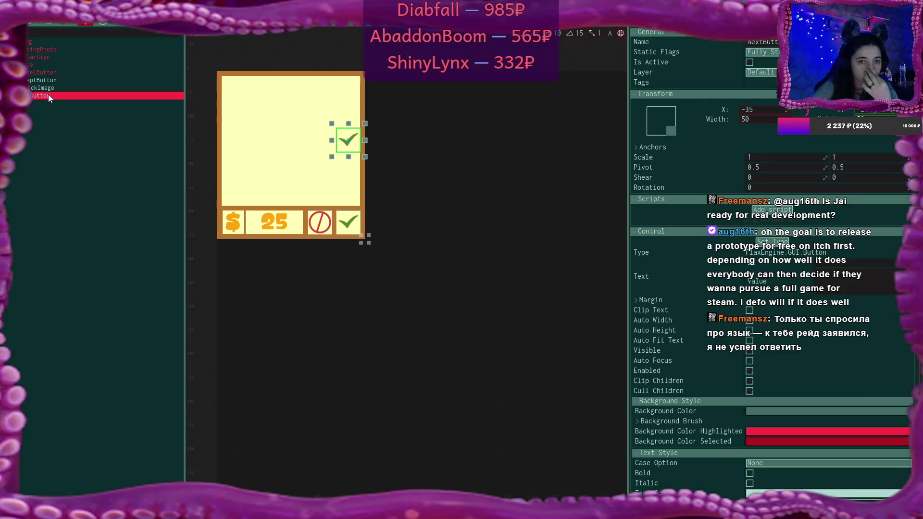
drag(47, 94, 42, 51)
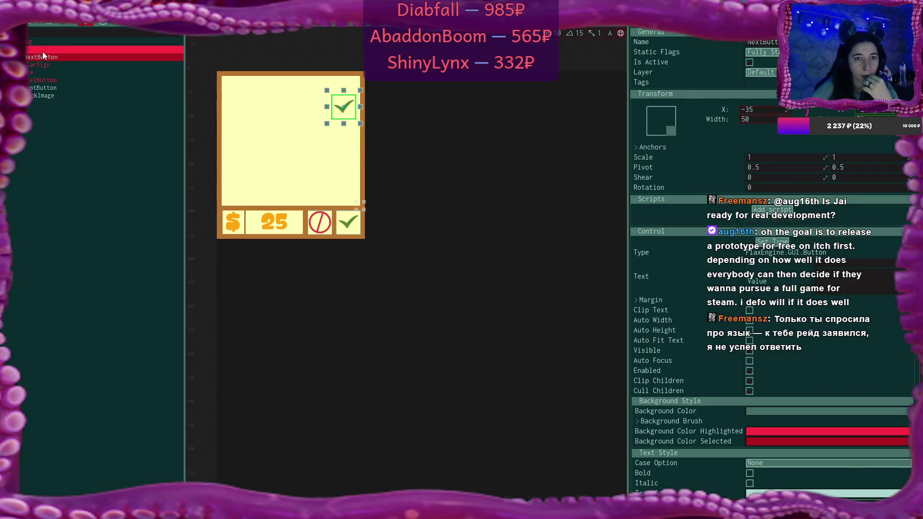
Anchor NextButton to the middle-right with Y 0 and X -25
click(672, 121)
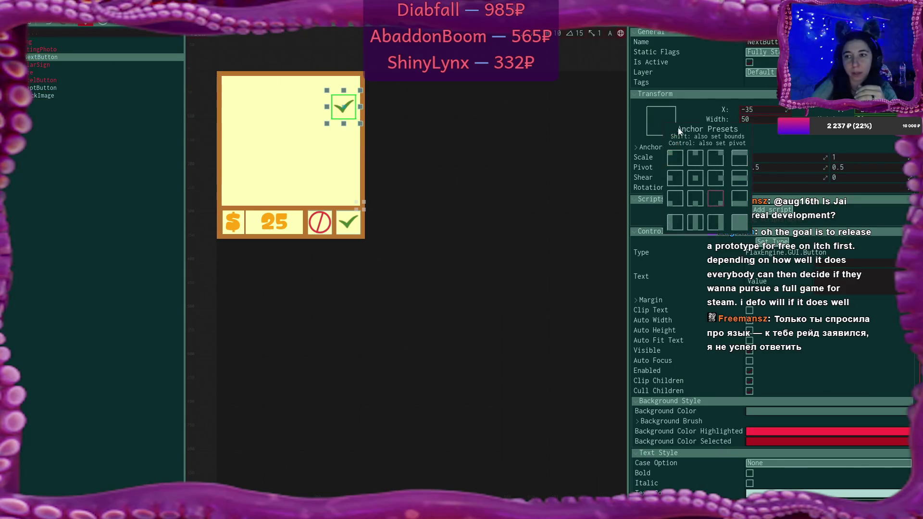
click(718, 179)
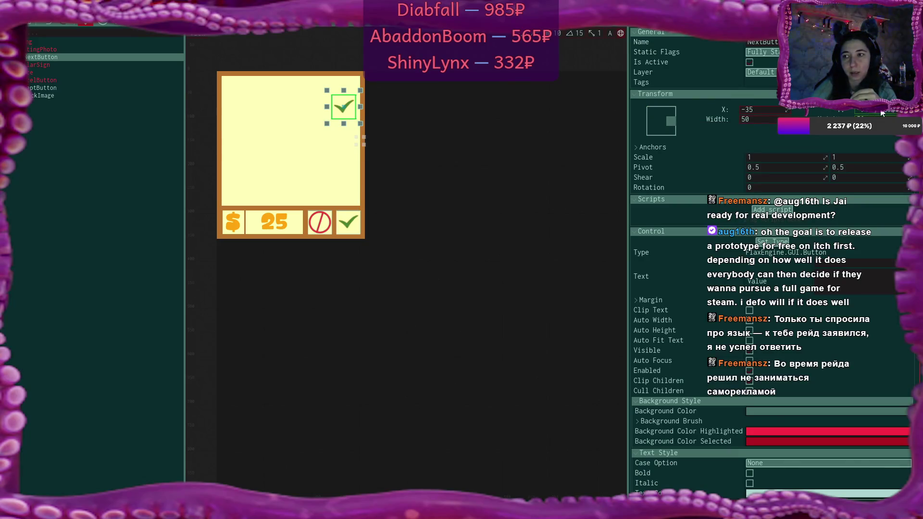
key(Return)
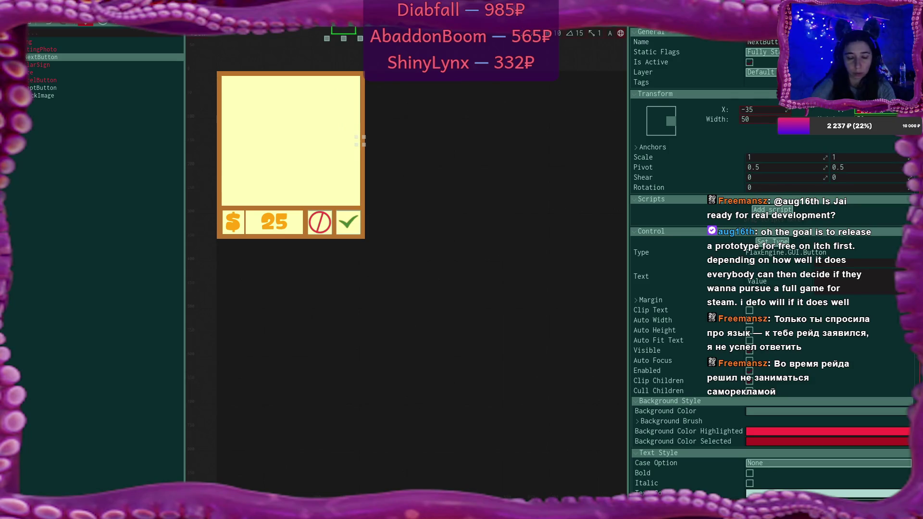
text(0)
key(Return)
click(754, 110)
text(-25)
key(Return)
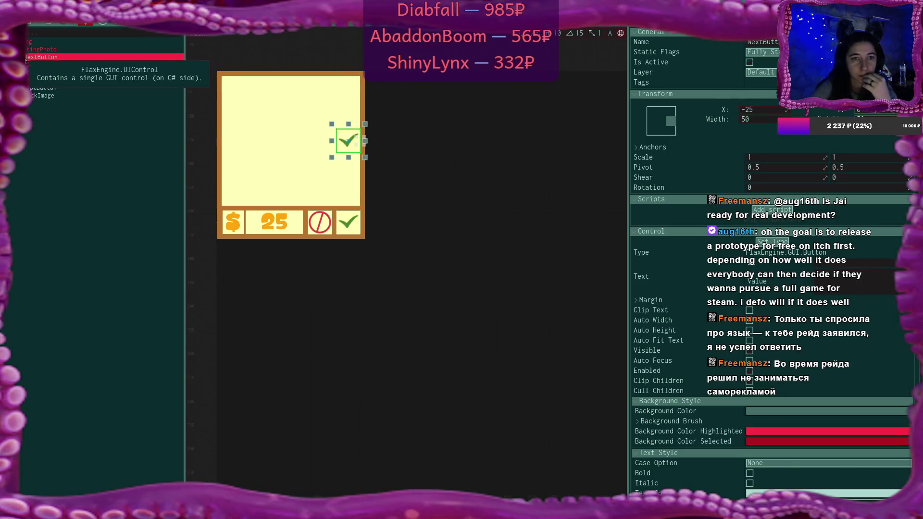
Give NextButton's tick image the arrow2 1by1 texture and rename it next
click(47, 65)
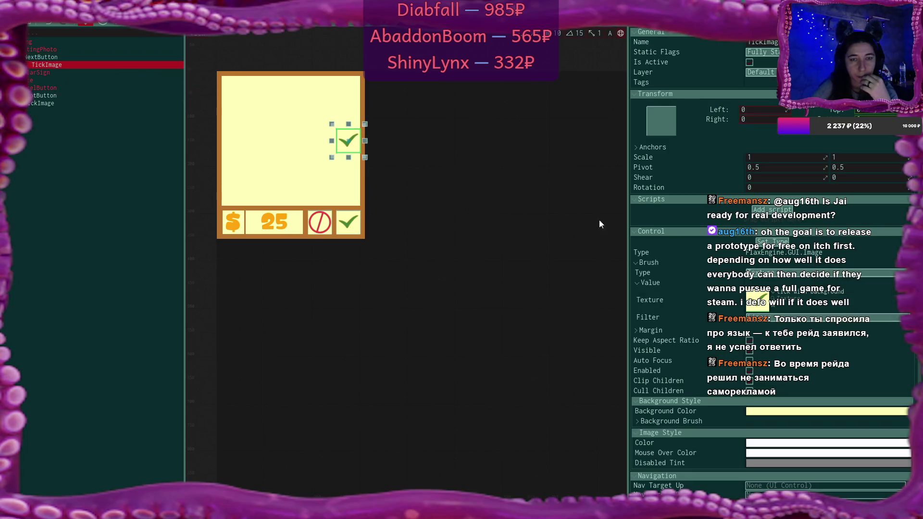
click(775, 298)
scroll(752, 343, down, 10)
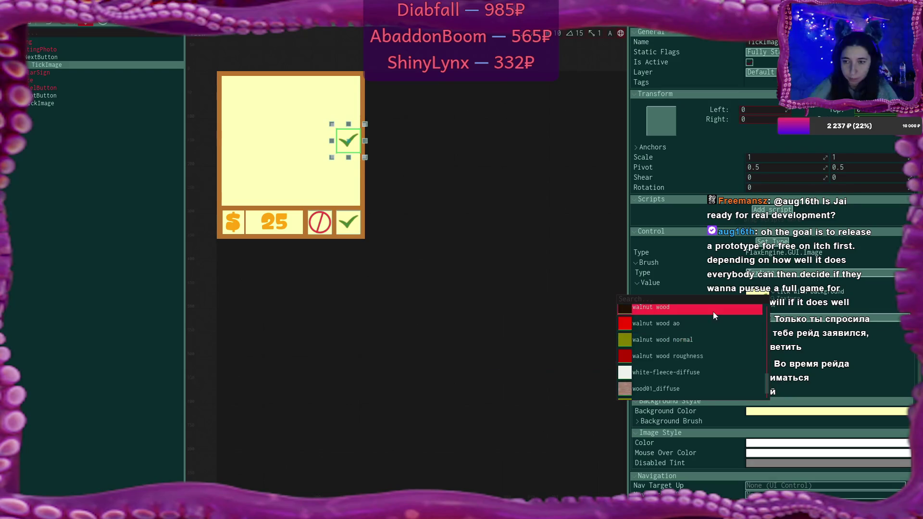
text(next)
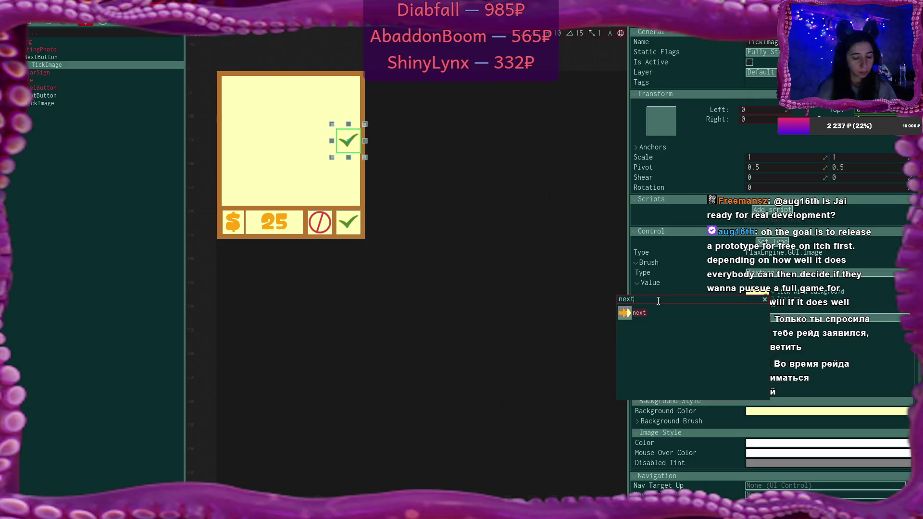
key(BackSpace)
key(BackSpace)
key(BackSpace)
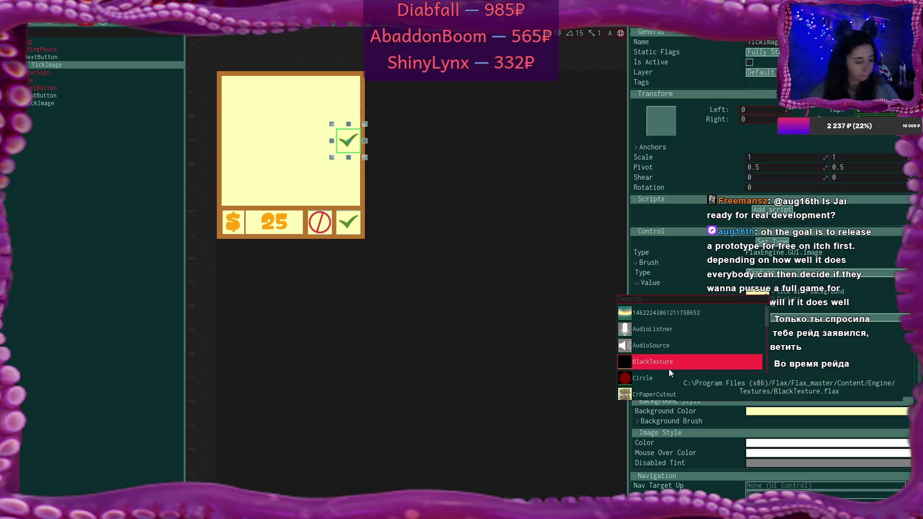
text(arr)
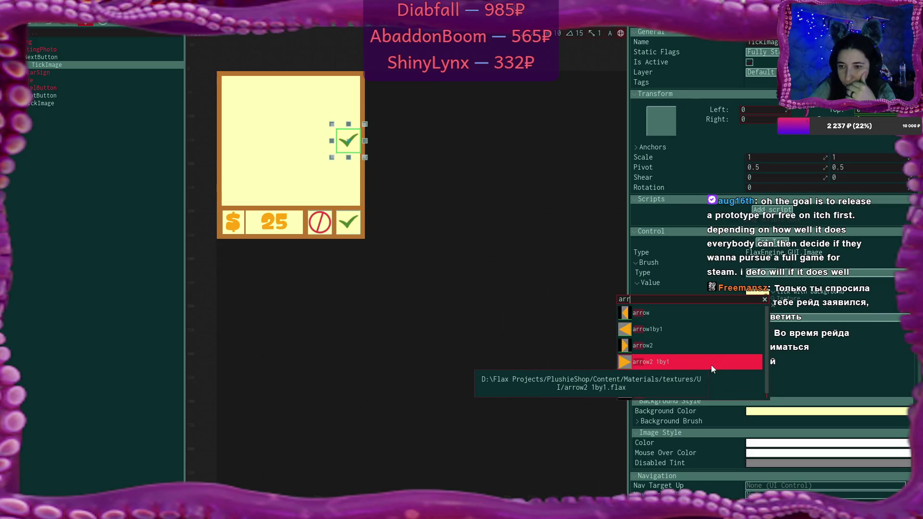
click(711, 368)
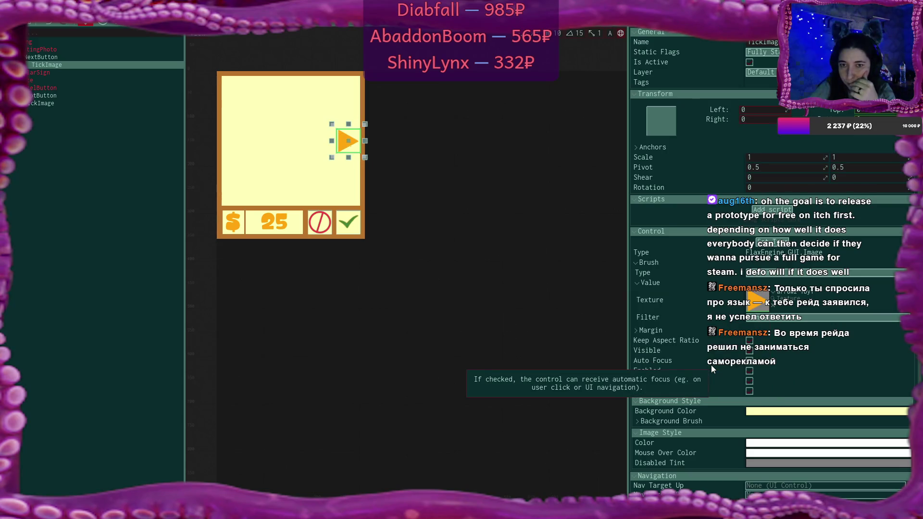
double_click(58, 68)
text(next)
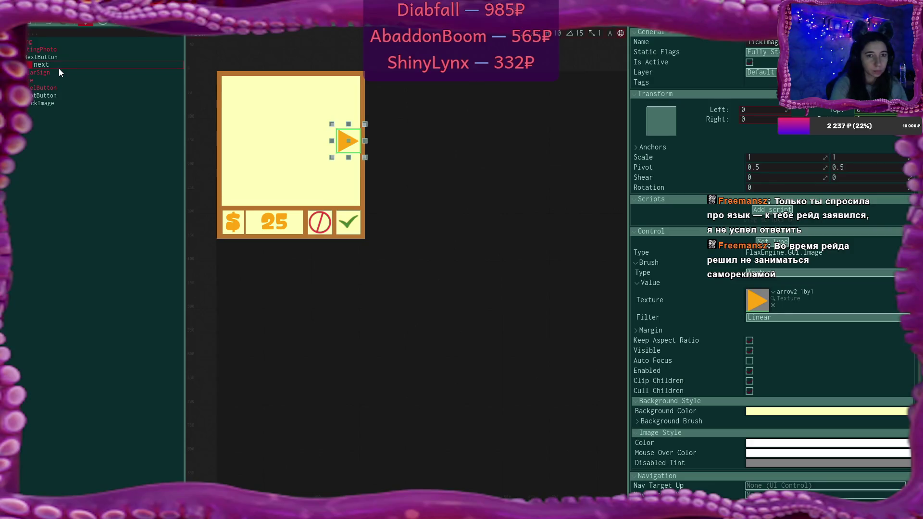
key(Return)
Duplicate NextButton and name the copy PreviousButton
click(47, 58)
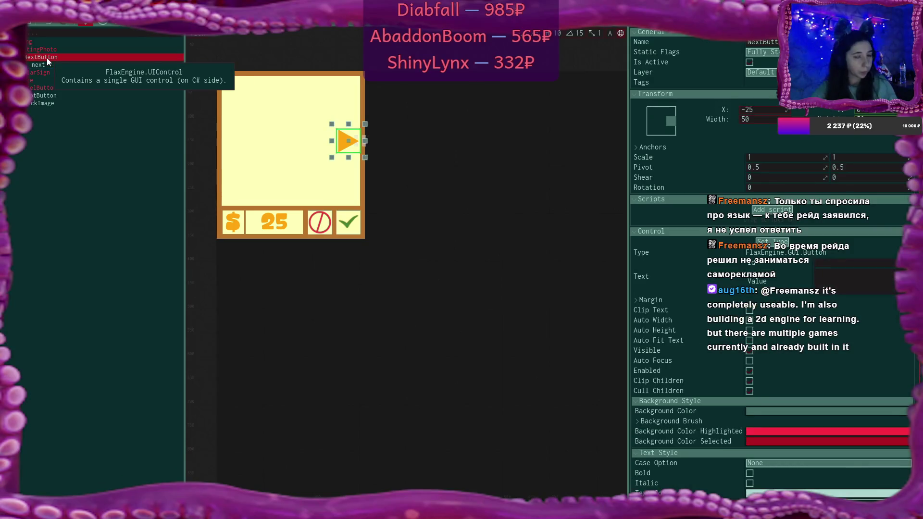
key(ctrl+d)
double_click(45, 72)
click(45, 73)
key(BackSpace)
key(BackSpace)
key(BackSpace)
text(PreviousButton)
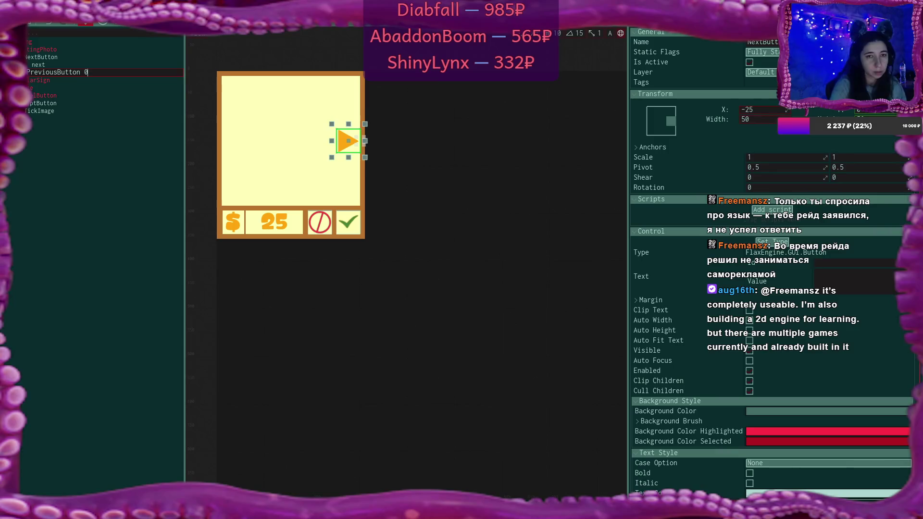
key(Return)
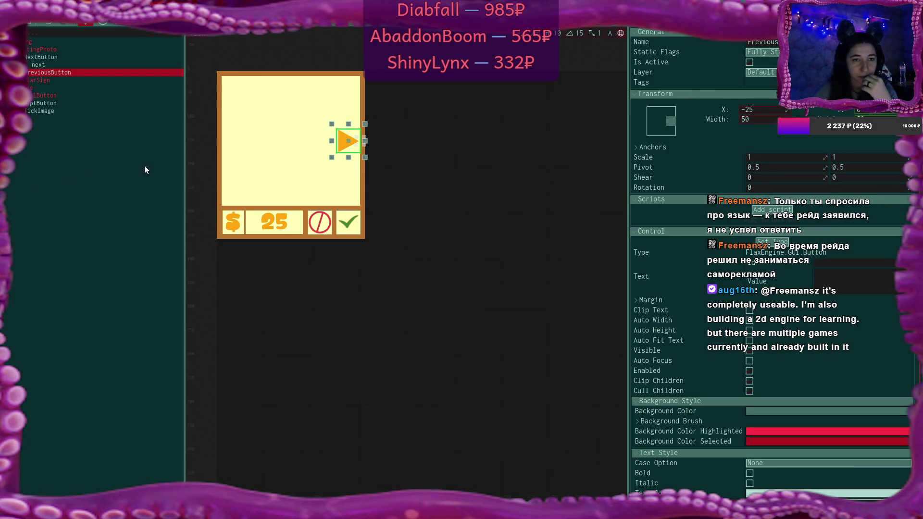
Anchor PreviousButton to the middle-left at X 25
click(665, 120)
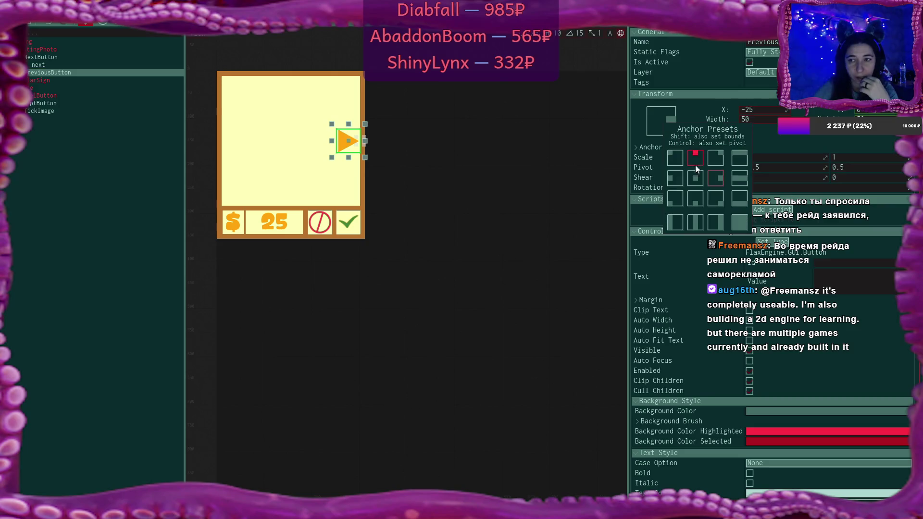
click(675, 179)
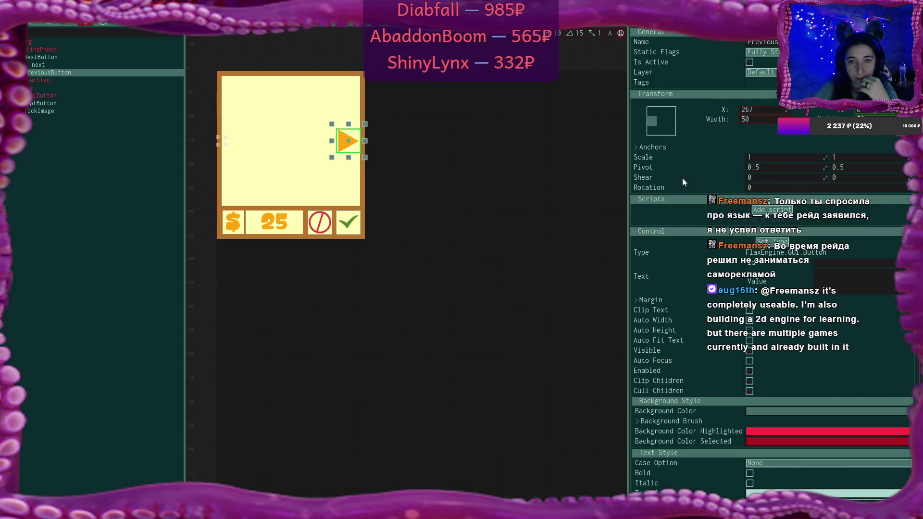
click(770, 111)
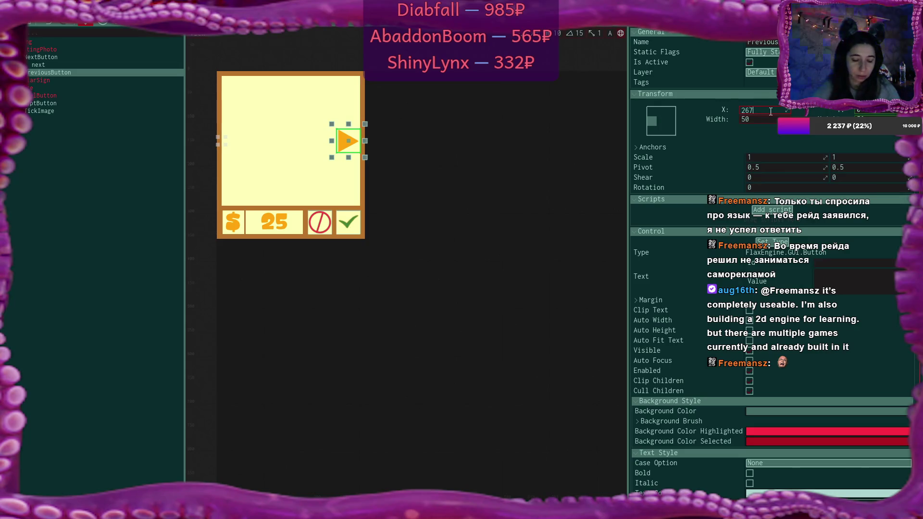
text(25)
key(Return)
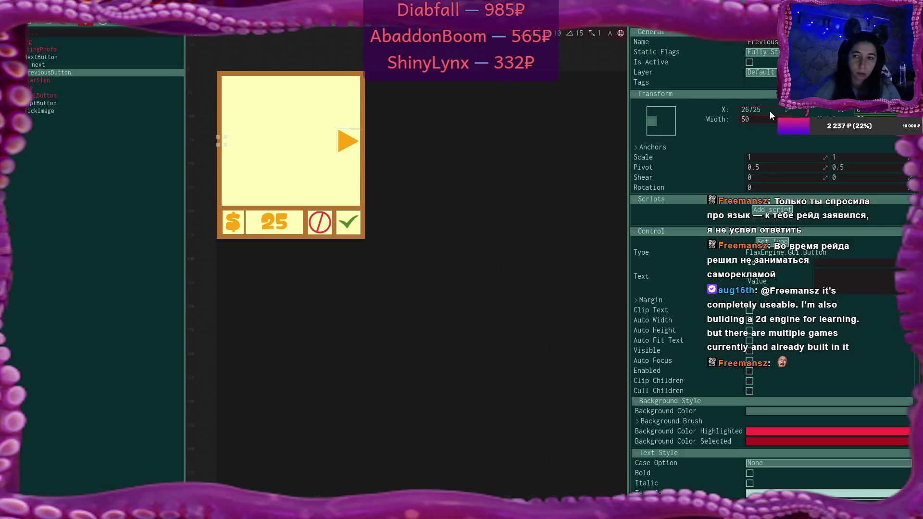
double_click(768, 111)
text(2)
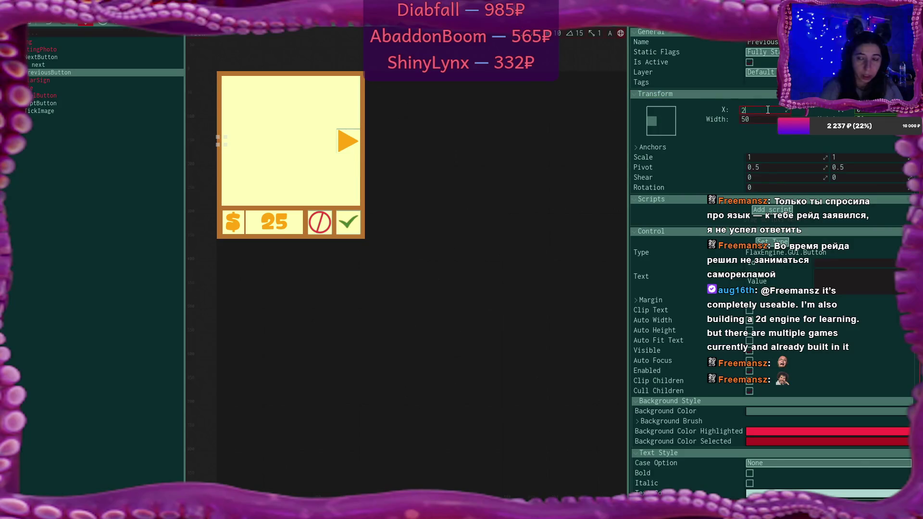
text(5)
key(Return)
Paste an arrow image under PreviousButton and name it previous
key(ctrl+v)
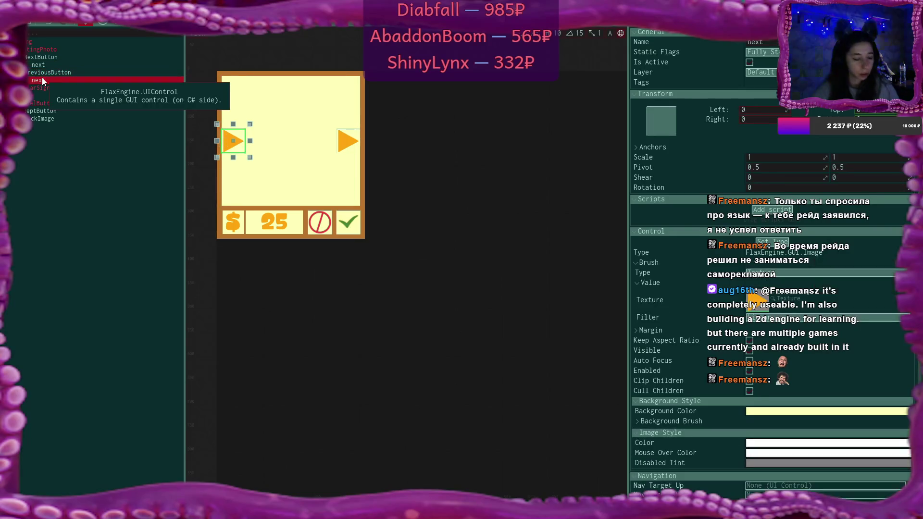
key(F2)
text(previous)
key(Return)
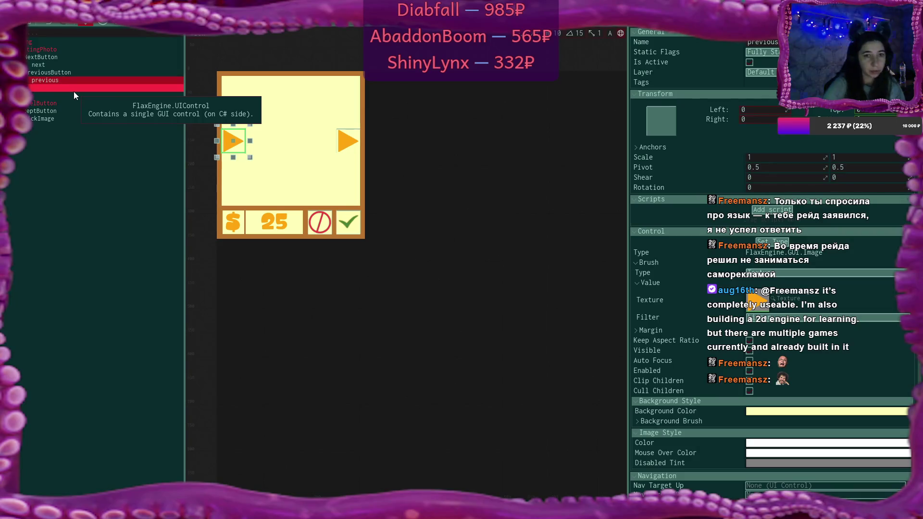
Give the previous image the left-pointing arrow1by1 texture
click(771, 298)
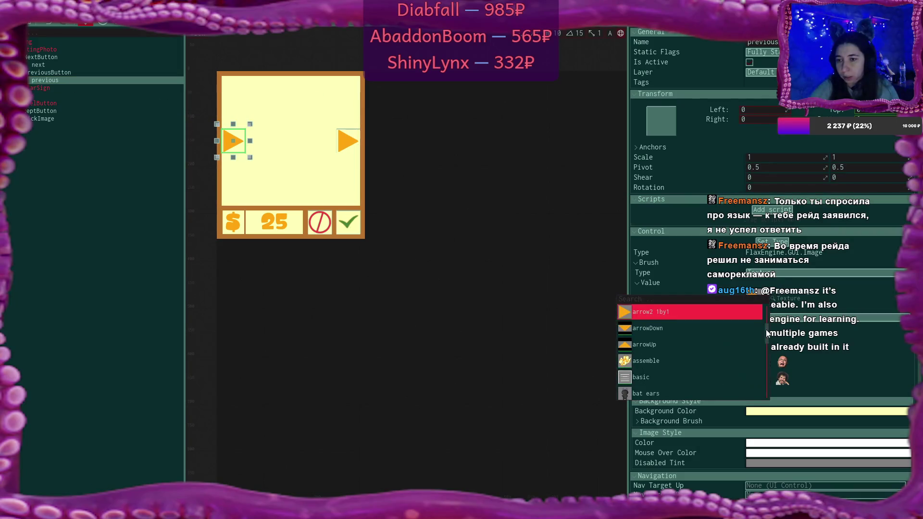
text(q)
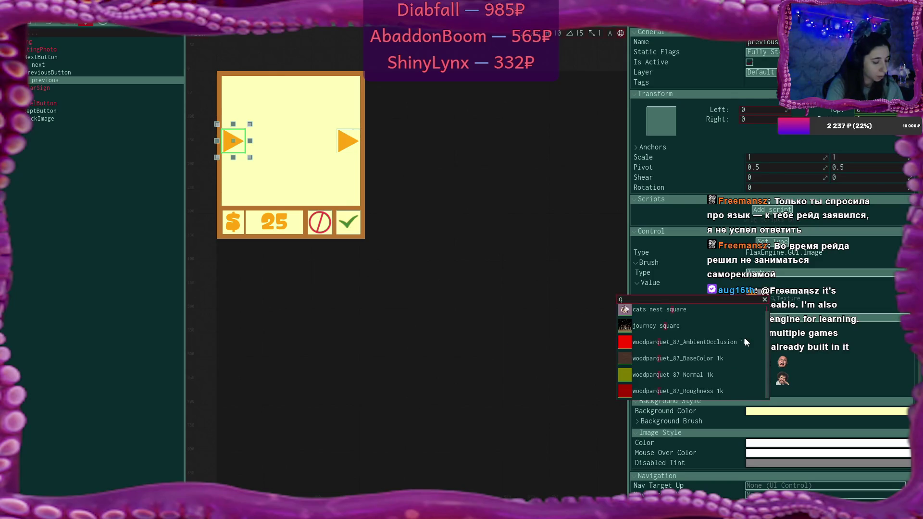
key(BackSpace)
text(arro)
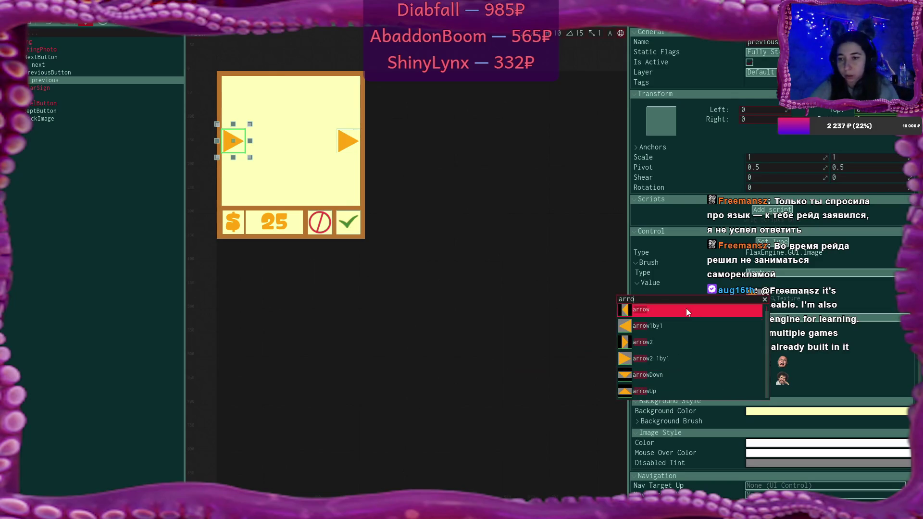
click(682, 327)
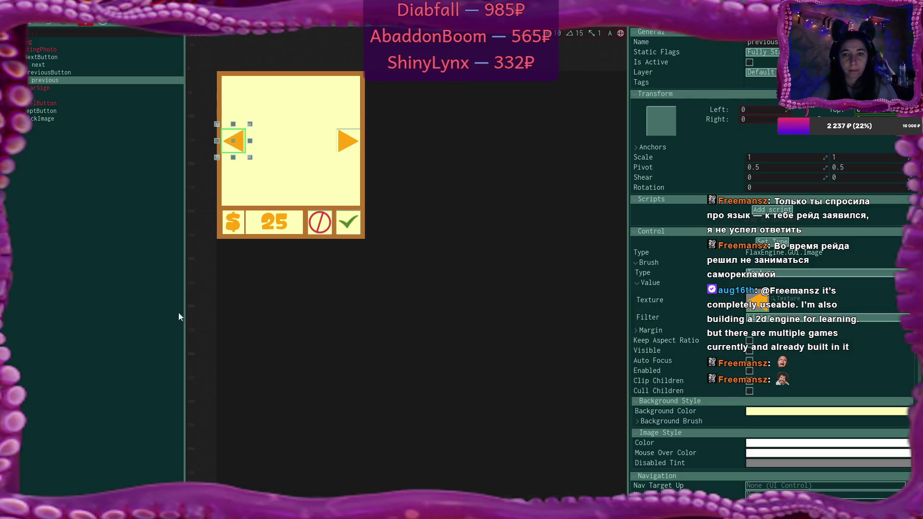
click(45, 165)
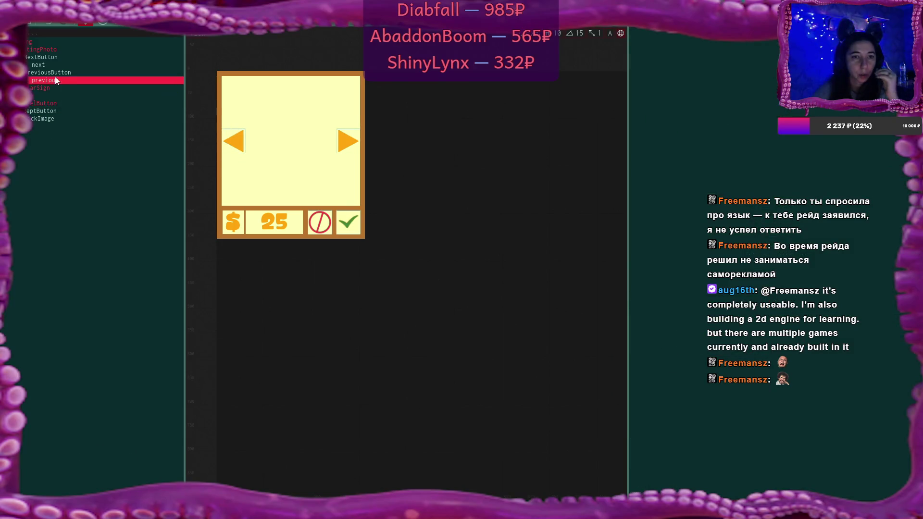
Give PreviousButton a border thickness of 5 in orange FFA610 sampled from the arrow
click(27, 75)
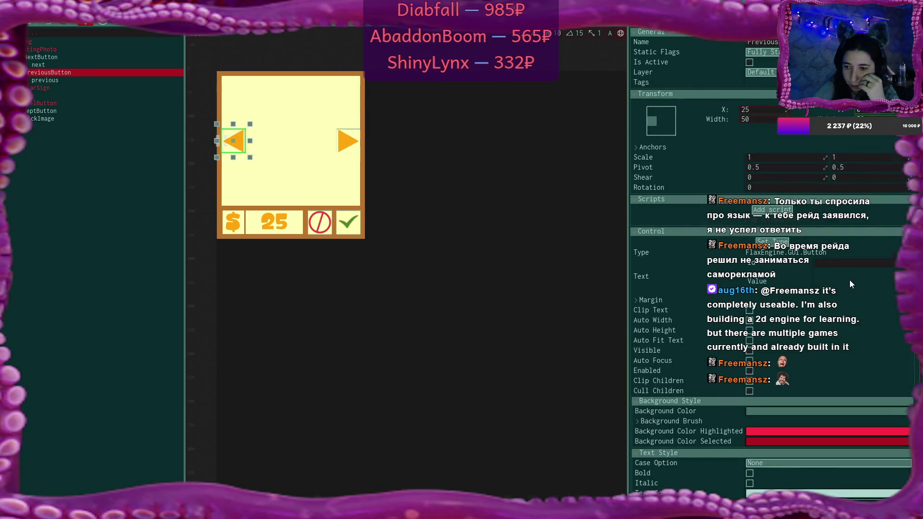
scroll(847, 281, down, 10)
scroll(769, 350, up, 2)
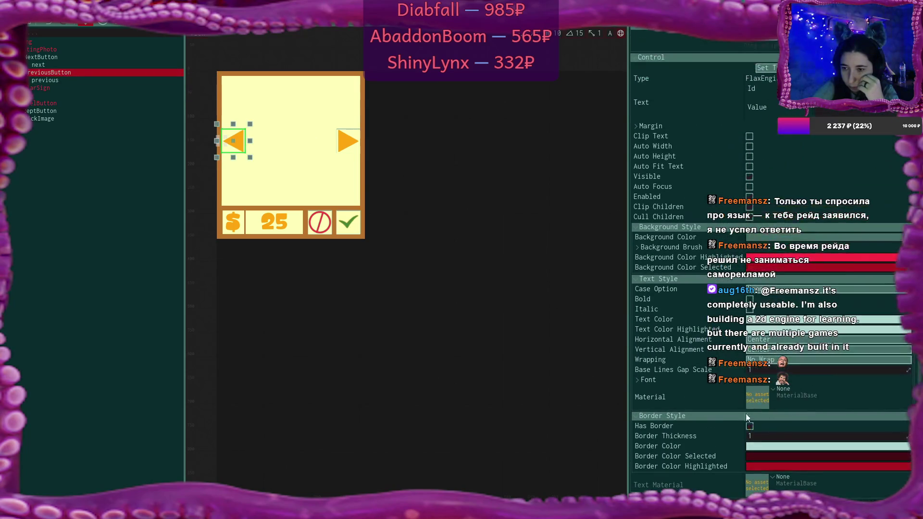
click(765, 436)
text(5)
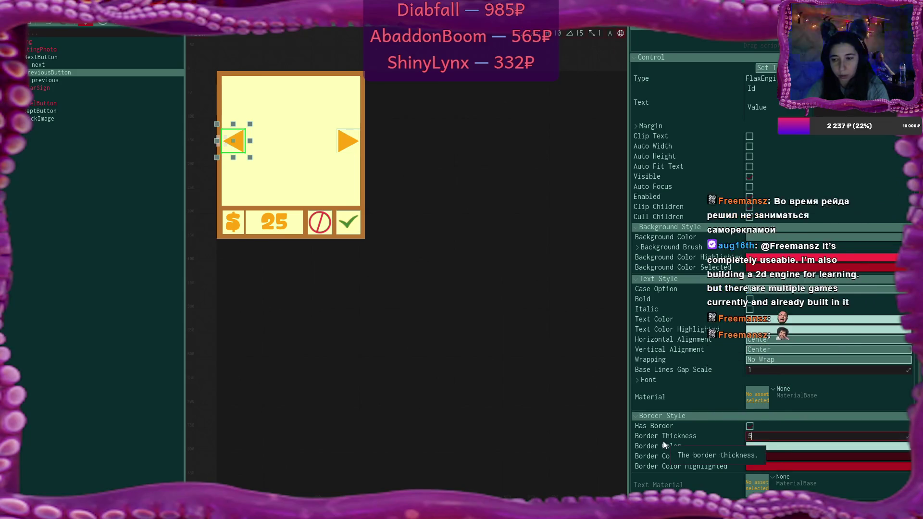
click(793, 448)
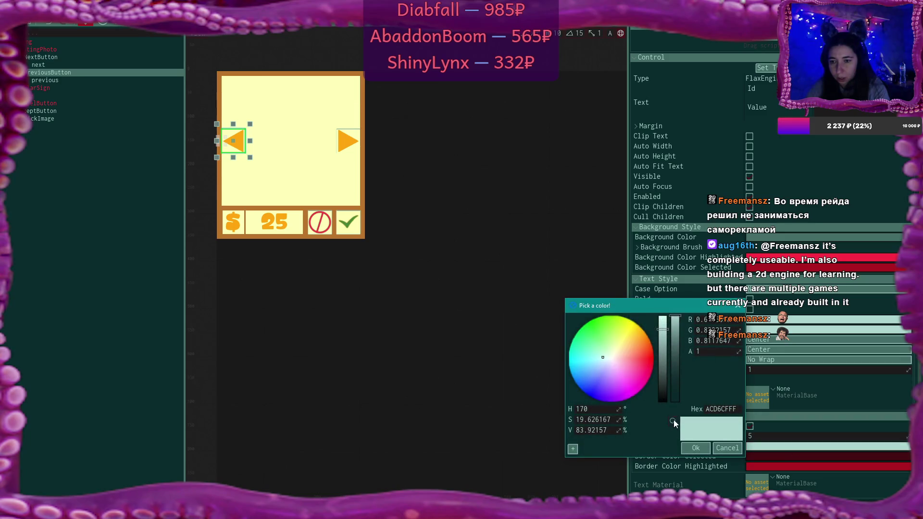
click(673, 421)
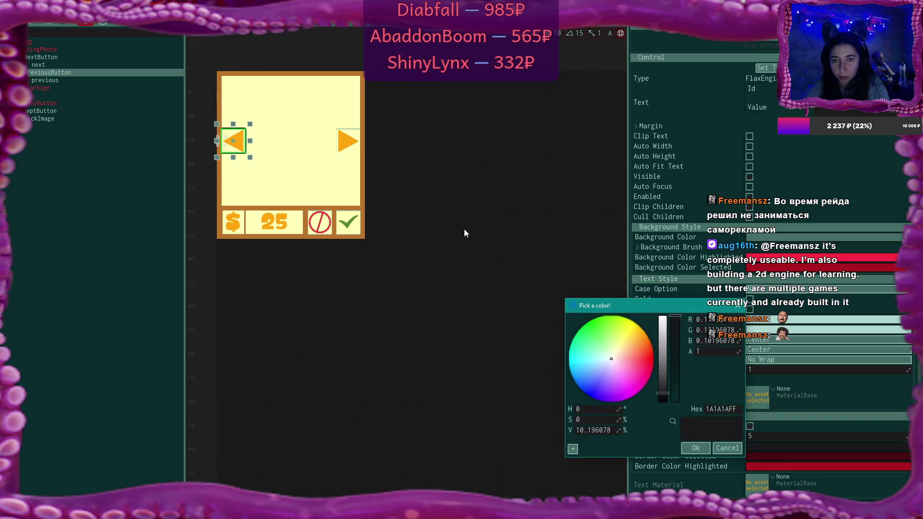
click(694, 450)
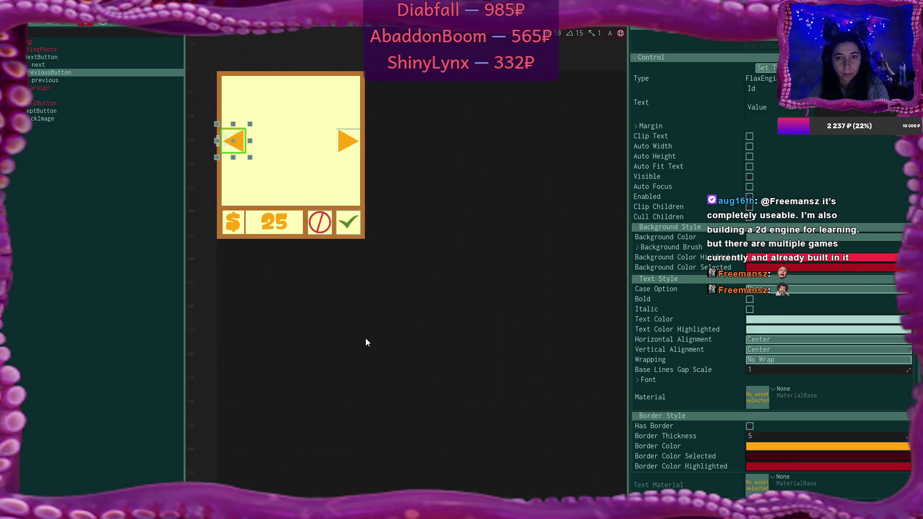
click(62, 57)
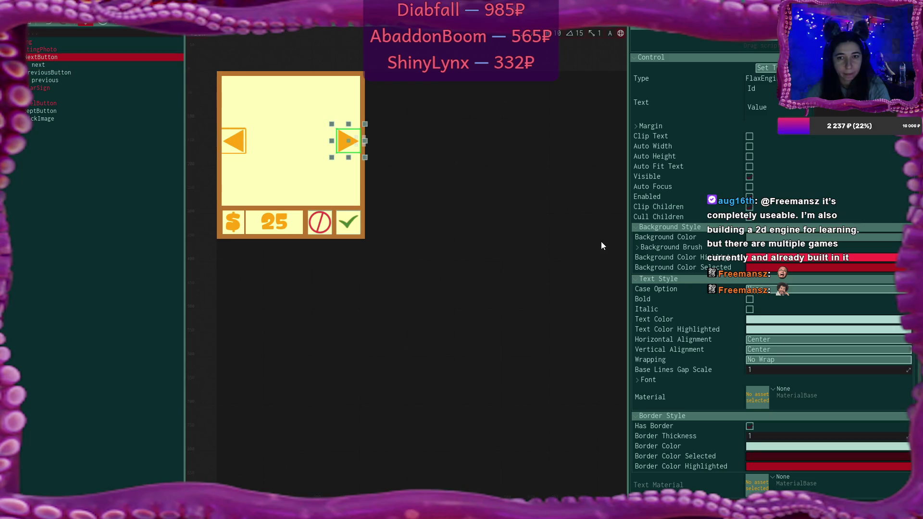
Move PreviousButton to X 27 and NextButton to X -27
click(70, 72)
scroll(780, 155, up, 4)
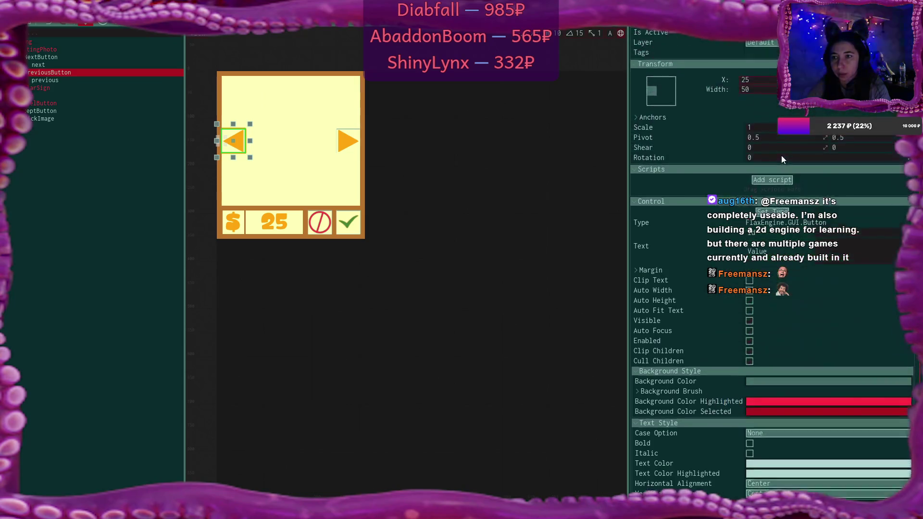
click(755, 110)
text(27)
key(Return)
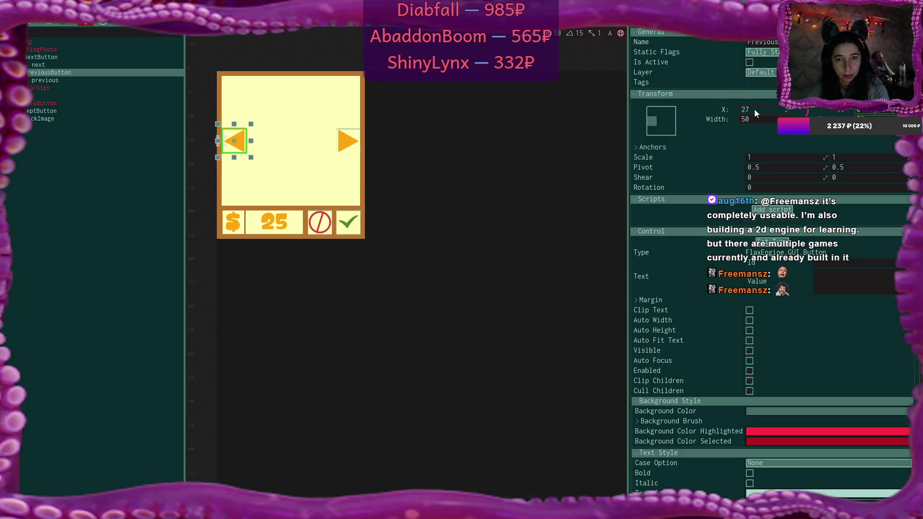
click(64, 112)
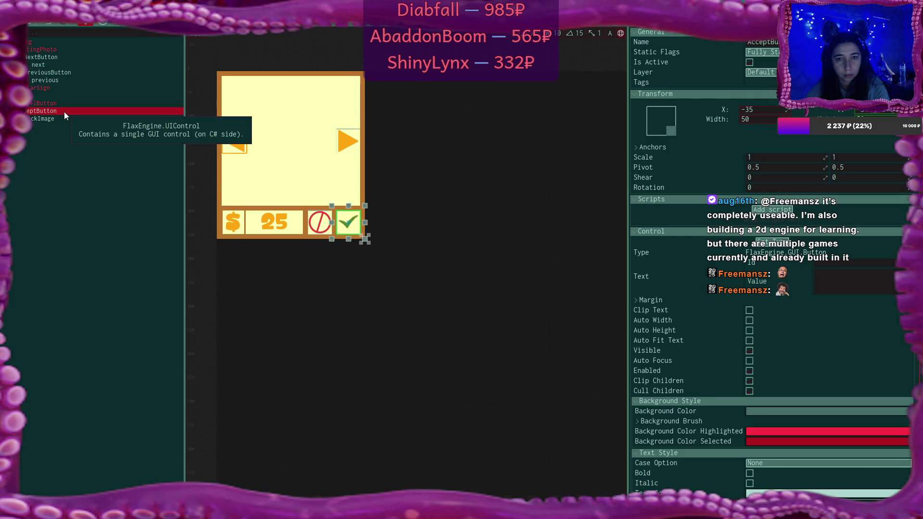
click(57, 58)
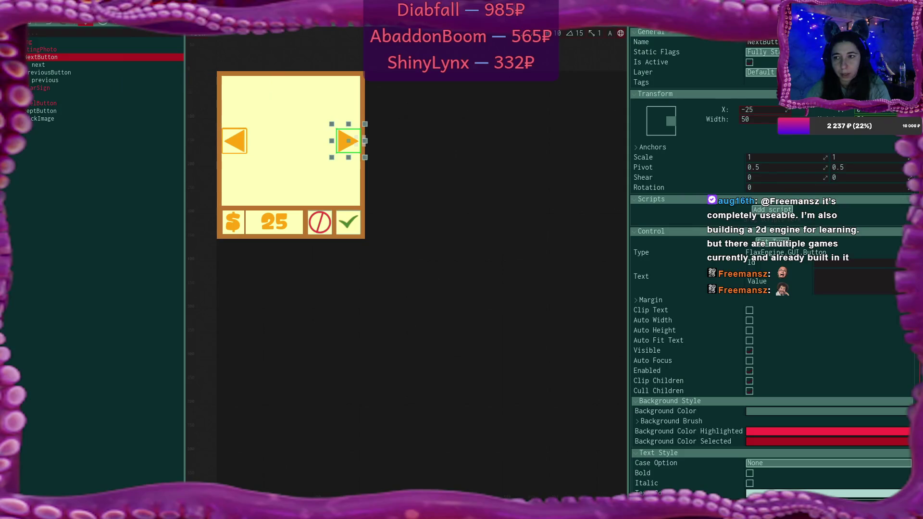
click(764, 111)
key(BackSpace)
text(7)
key(Return)
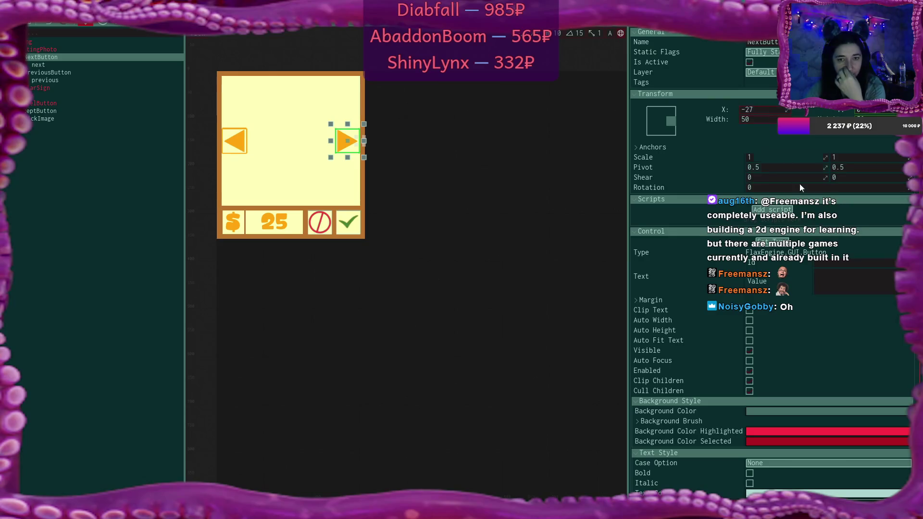
Give NextButton a border thickness of 5 in orange FFA610
scroll(797, 288, down, 5)
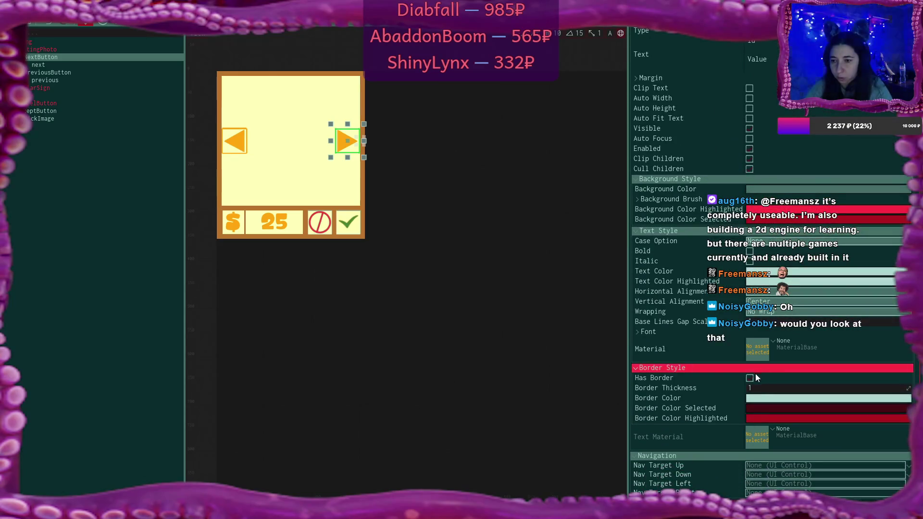
double_click(757, 388)
text(5)
key(Return)
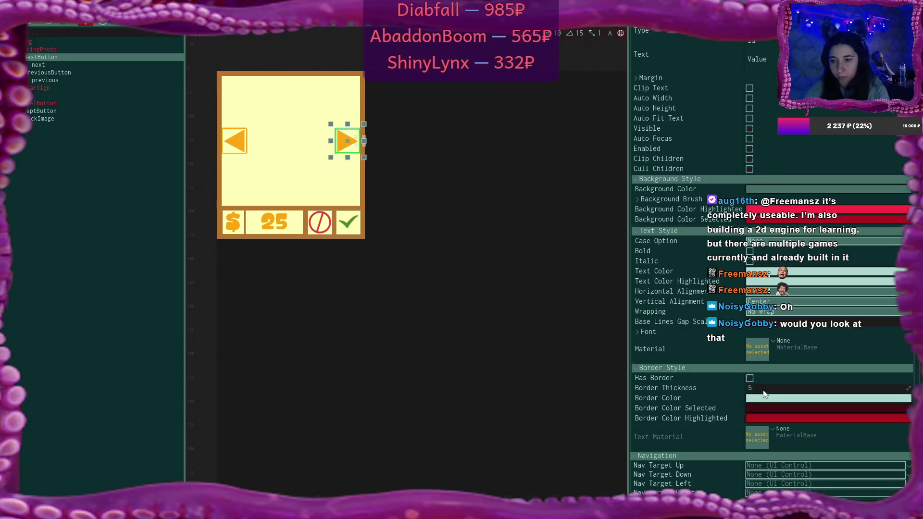
click(765, 398)
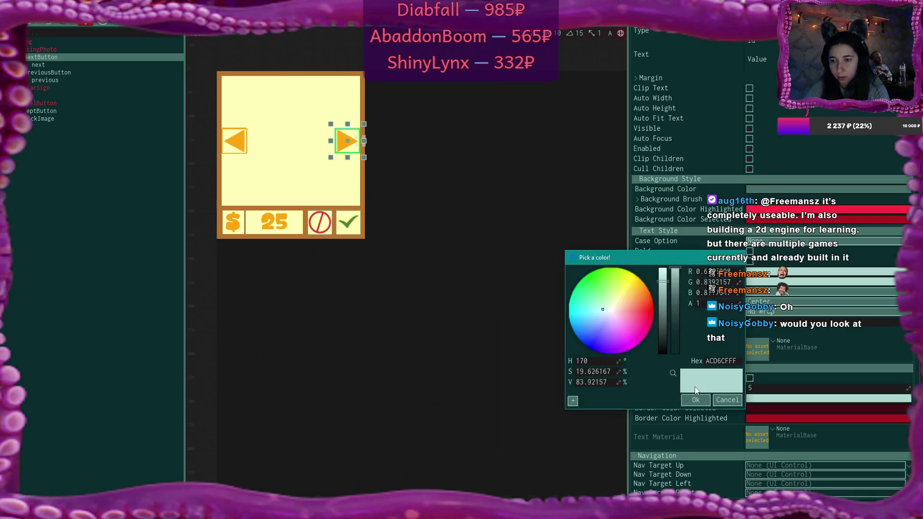
click(673, 373)
click(236, 224)
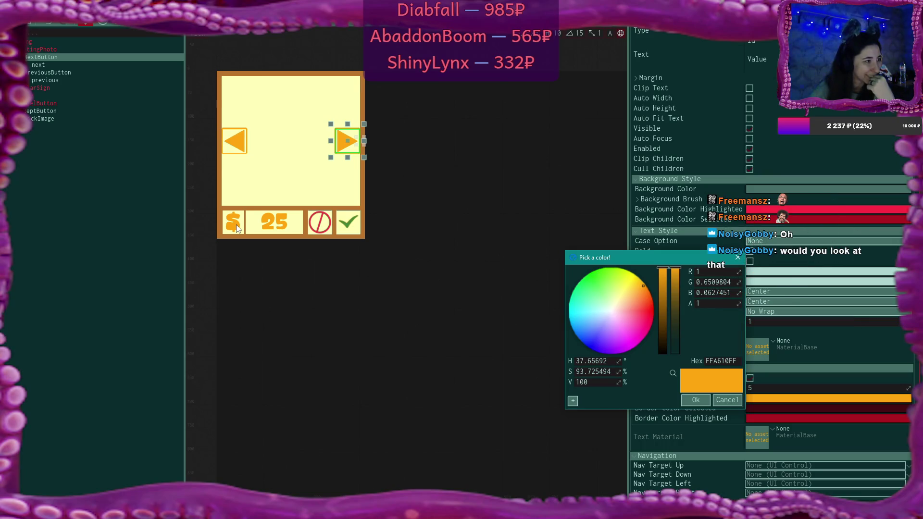
click(694, 399)
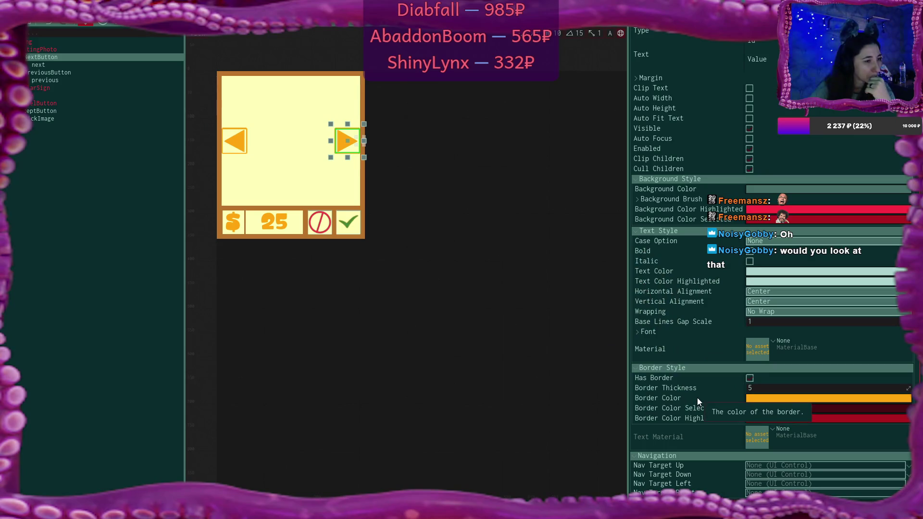
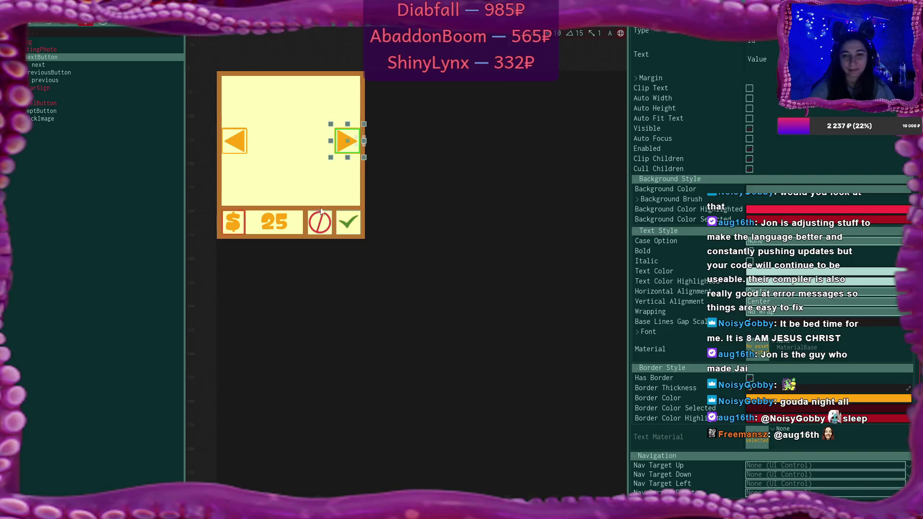
Give the accept button an orange border sampled from the arrows, with thickness 5
click(98, 155)
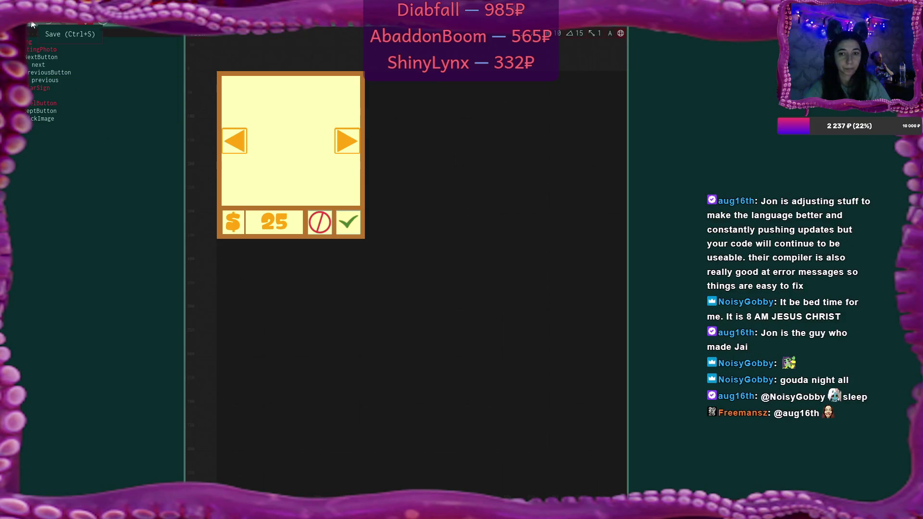
click(53, 111)
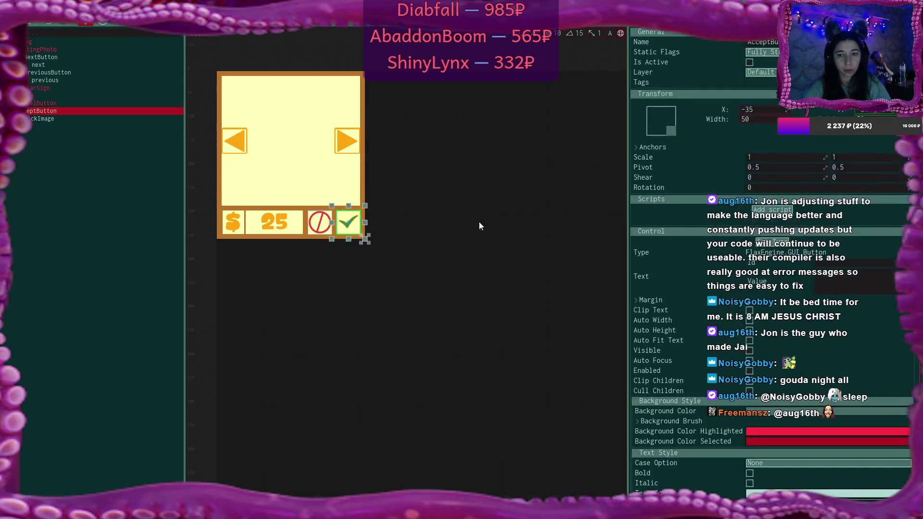
scroll(797, 442, down, 5)
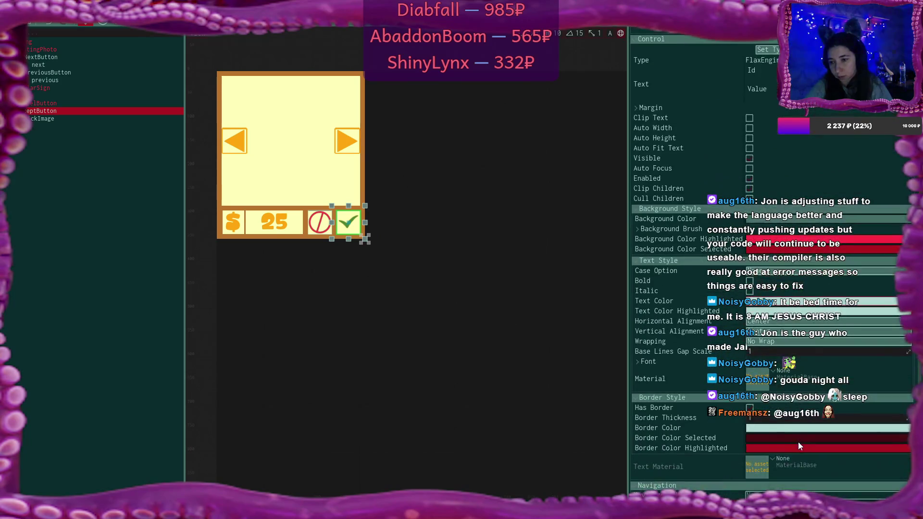
click(779, 432)
click(673, 402)
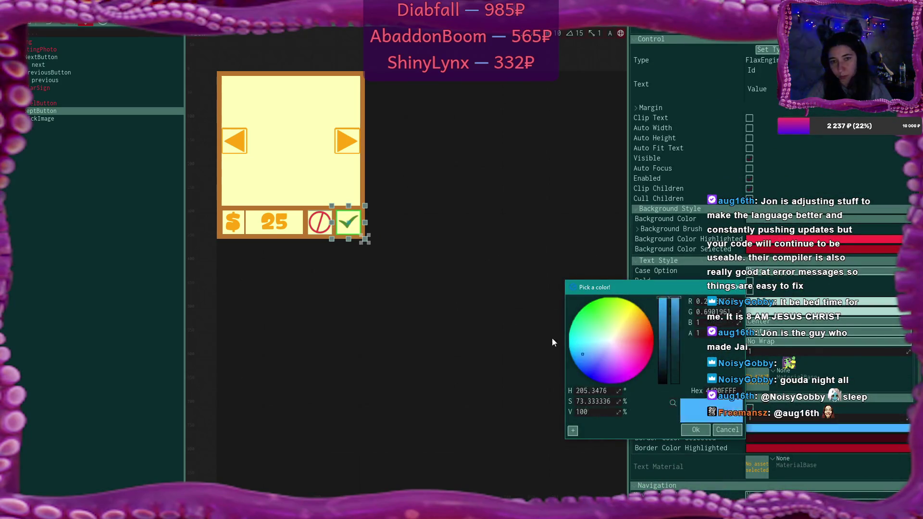
click(695, 429)
text(5)
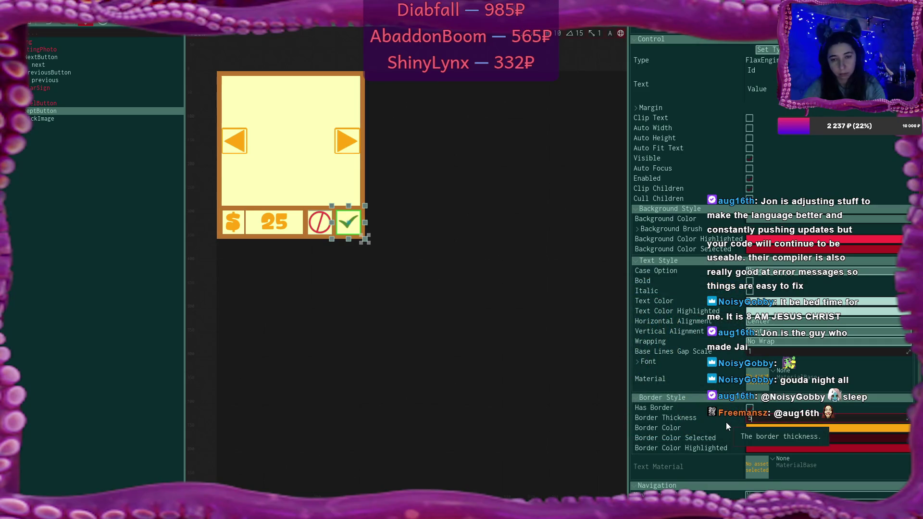
Give the cancel button the same arrow-orange border colour
click(60, 103)
scroll(792, 426, down, 1)
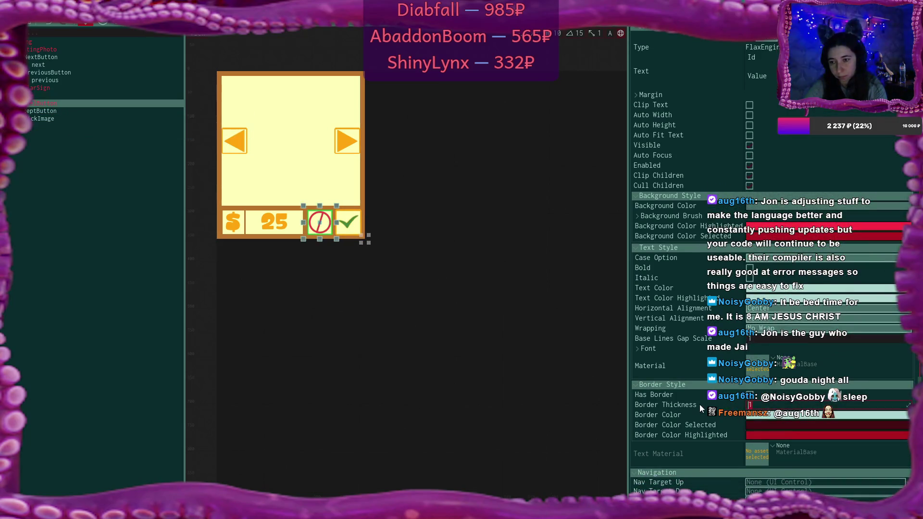
click(769, 414)
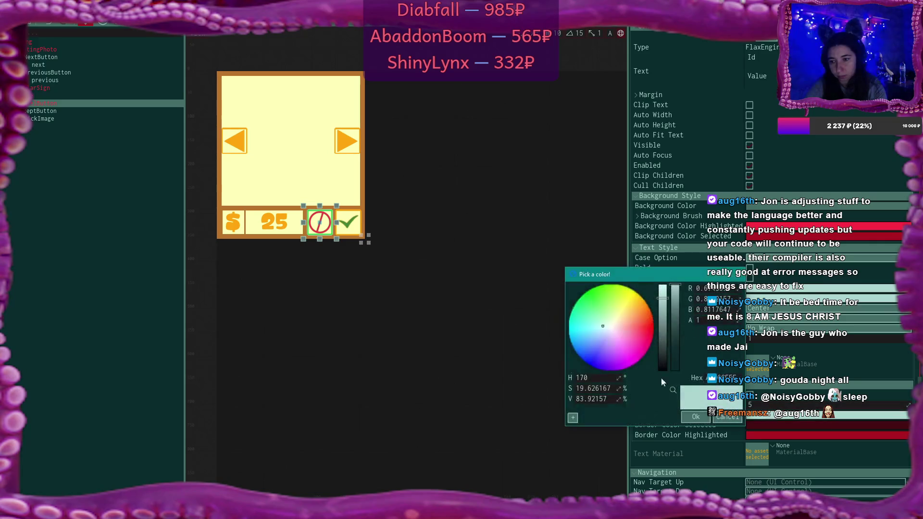
click(673, 390)
click(347, 146)
click(691, 416)
click(110, 151)
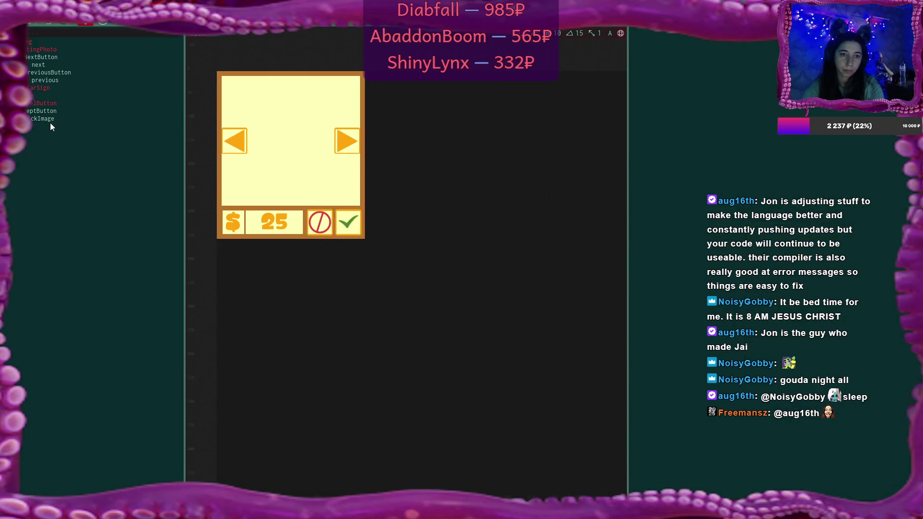
Set the 25 price field's border thickness to 5 and colour it the orange of the 25 text
click(44, 96)
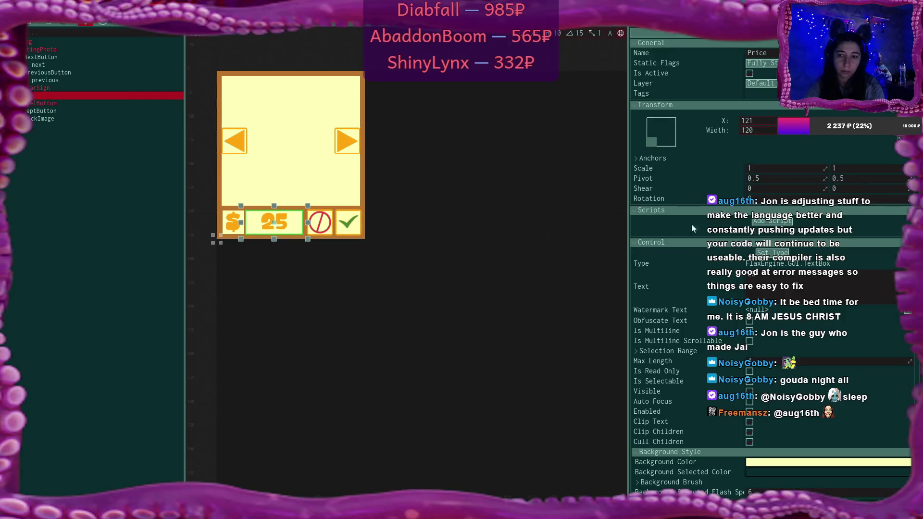
scroll(827, 440, down, 2)
click(773, 417)
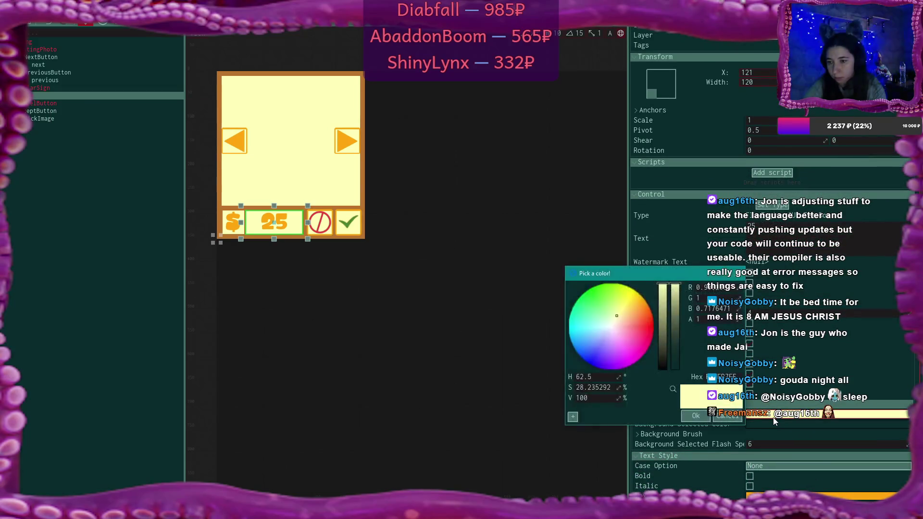
click(835, 395)
scroll(829, 453, down, 5)
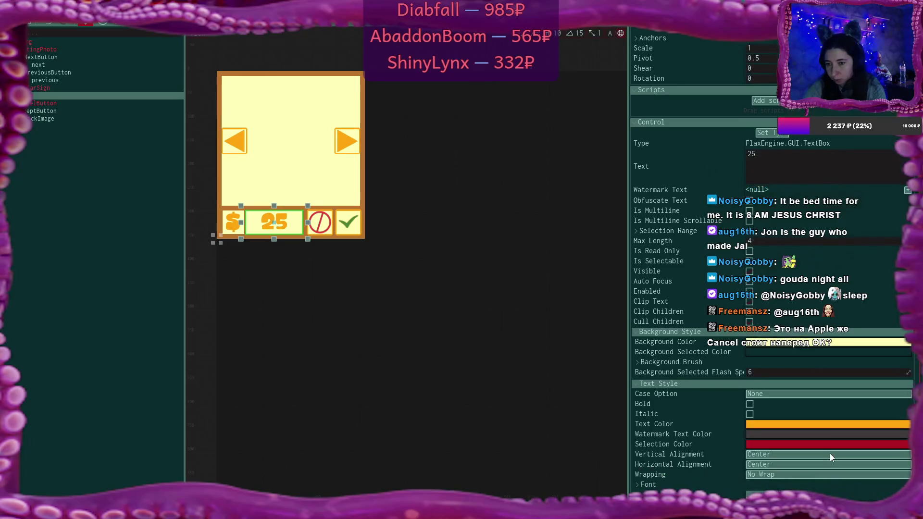
click(789, 444)
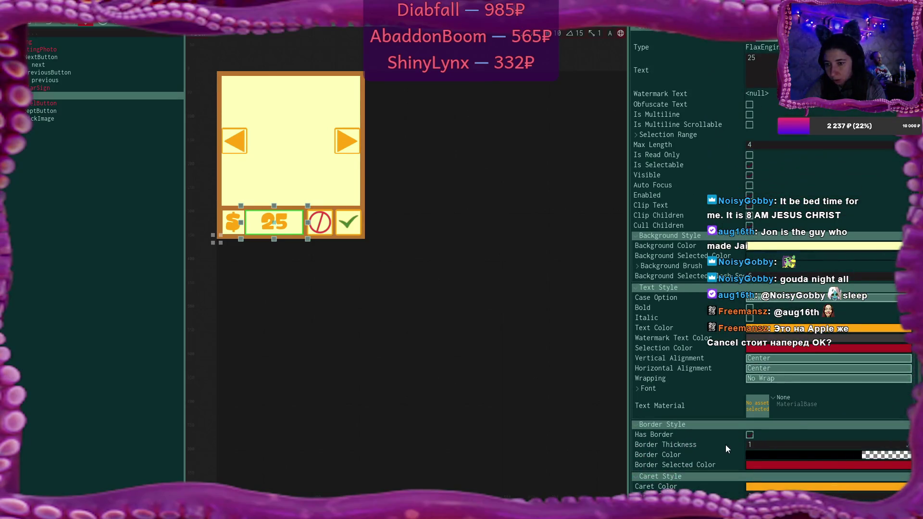
text(5)
click(771, 455)
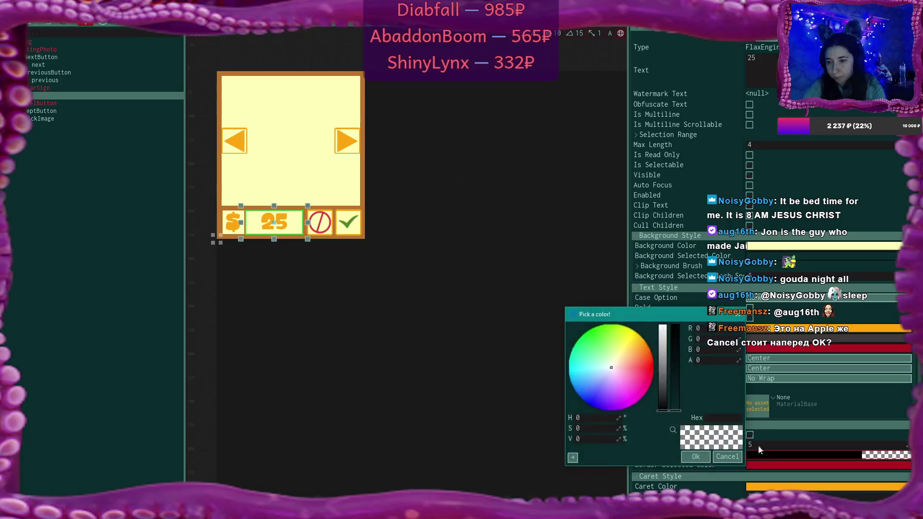
click(673, 429)
click(274, 220)
click(694, 456)
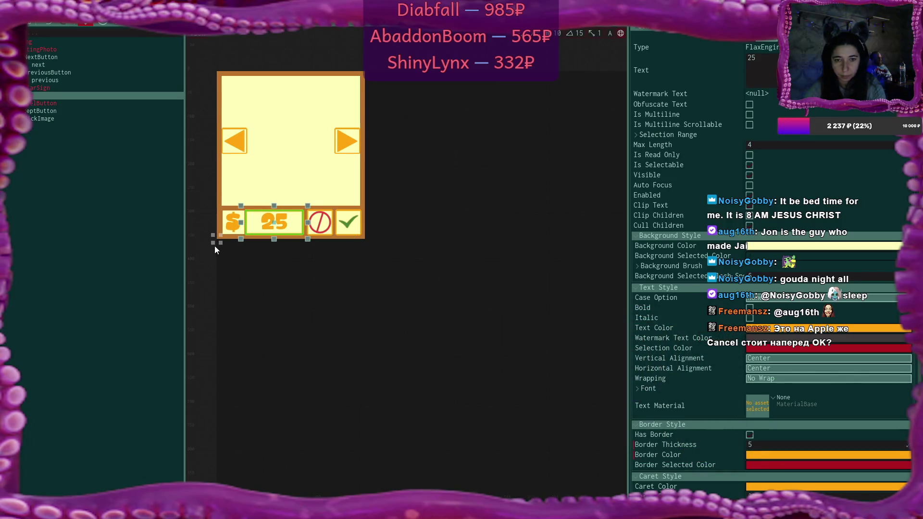
click(225, 232)
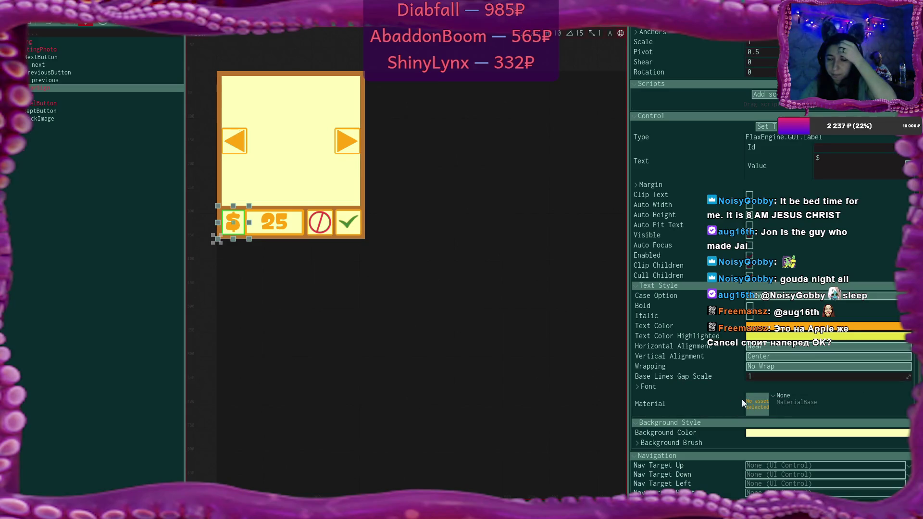
scroll(841, 391, up, 5)
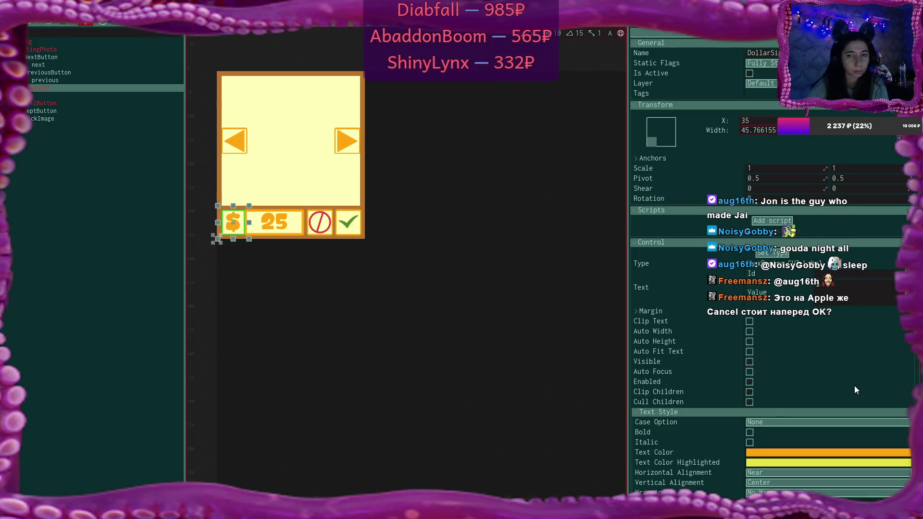
scroll(850, 377, down, 2)
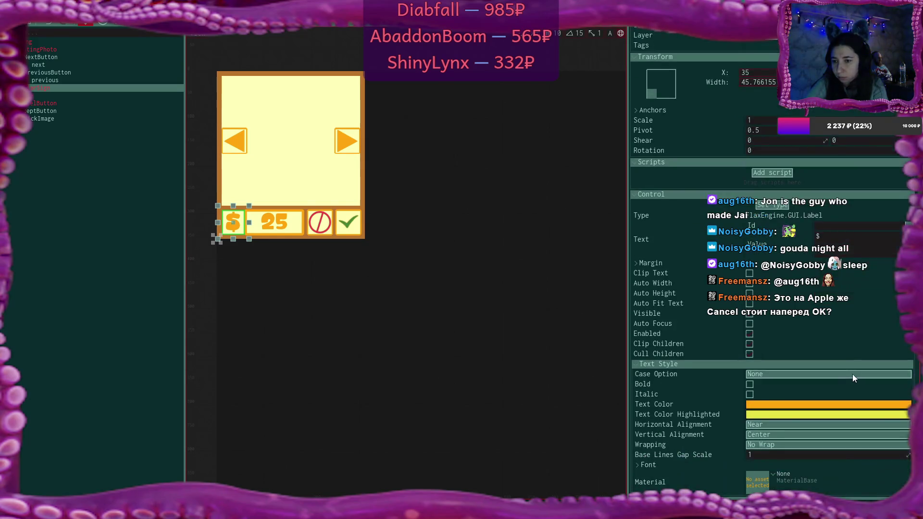
scroll(852, 373, down, 3)
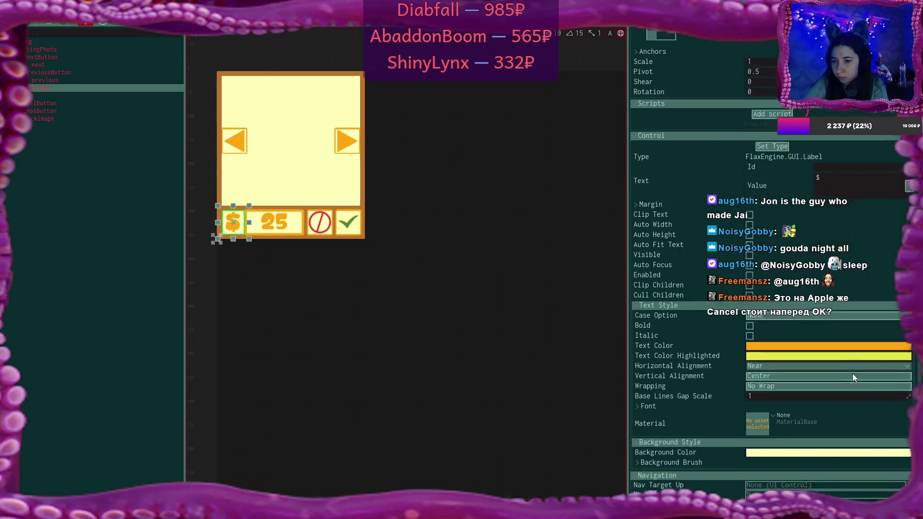
scroll(853, 375, up, 5)
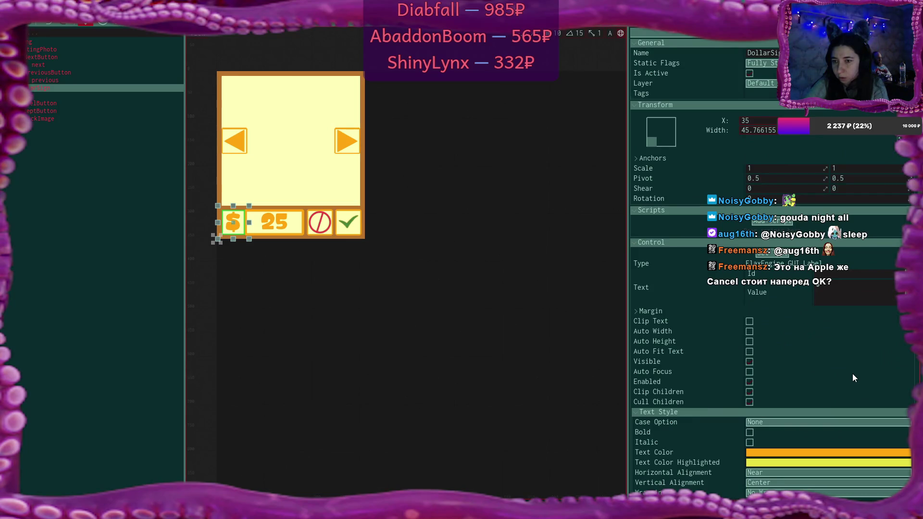
scroll(853, 377, down, 2)
scroll(852, 373, down, 2)
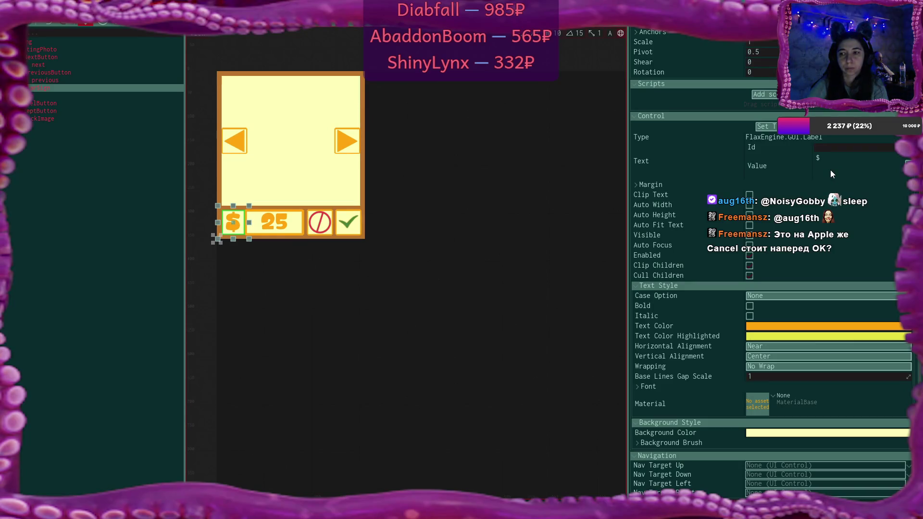
click(34, 88)
Duplicate the DollarSign element and change the copy's type to TextBox
key(ctrl+d)
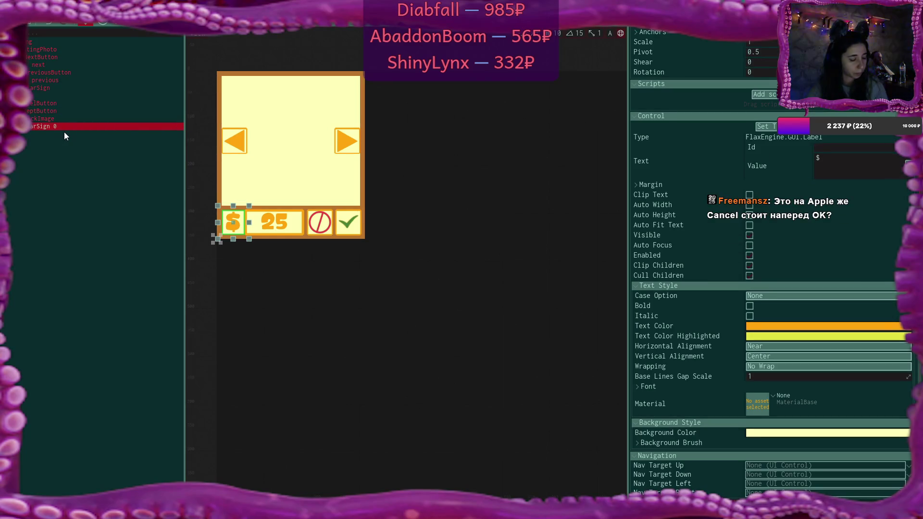
click(764, 126)
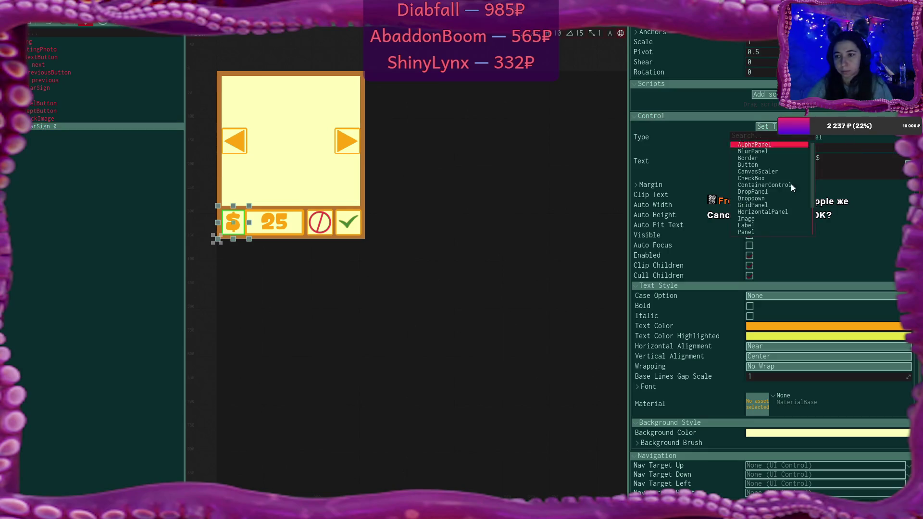
click(791, 230)
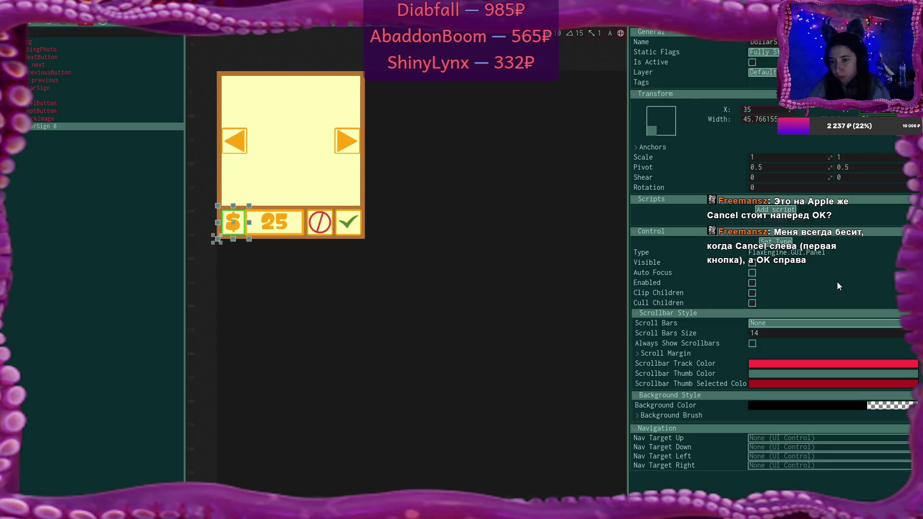
click(784, 241)
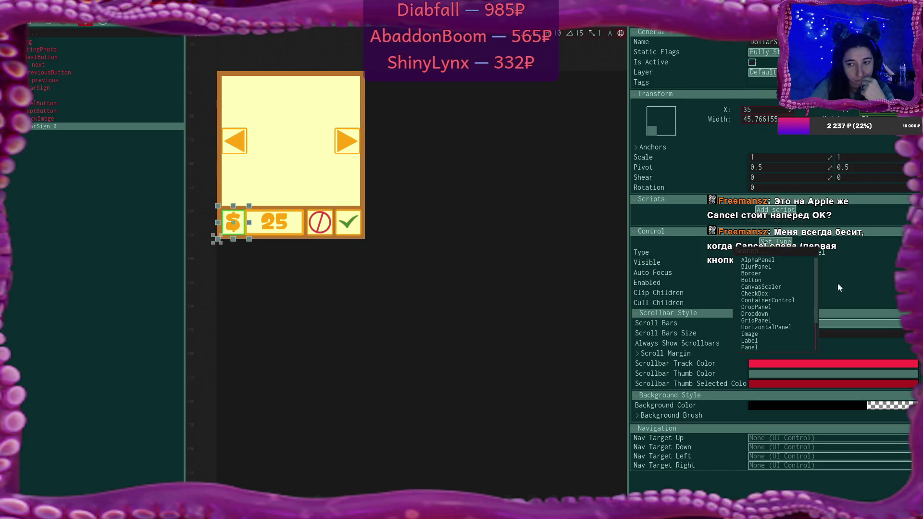
scroll(781, 301, down, 2)
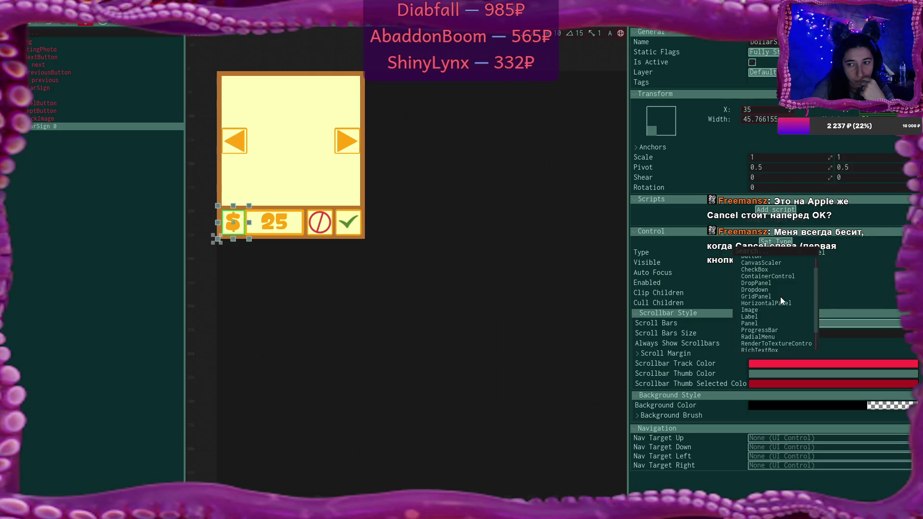
scroll(780, 298, down, 3)
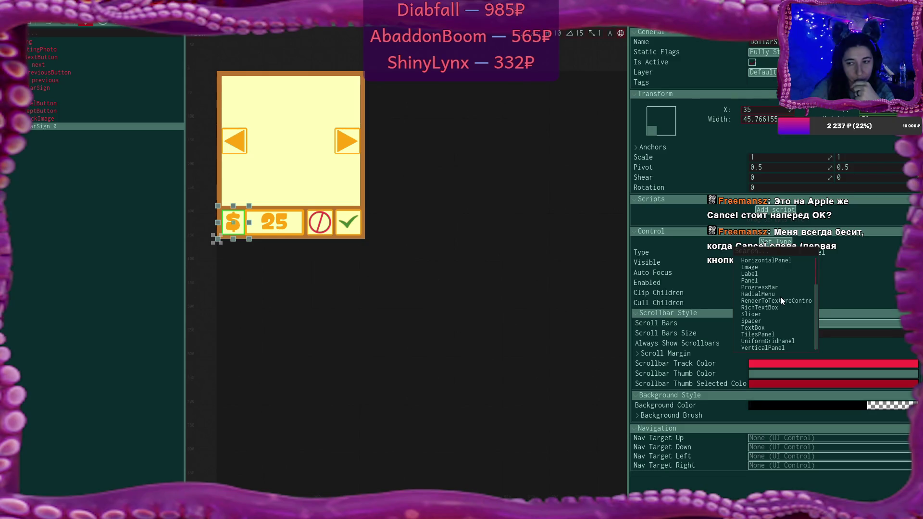
click(782, 328)
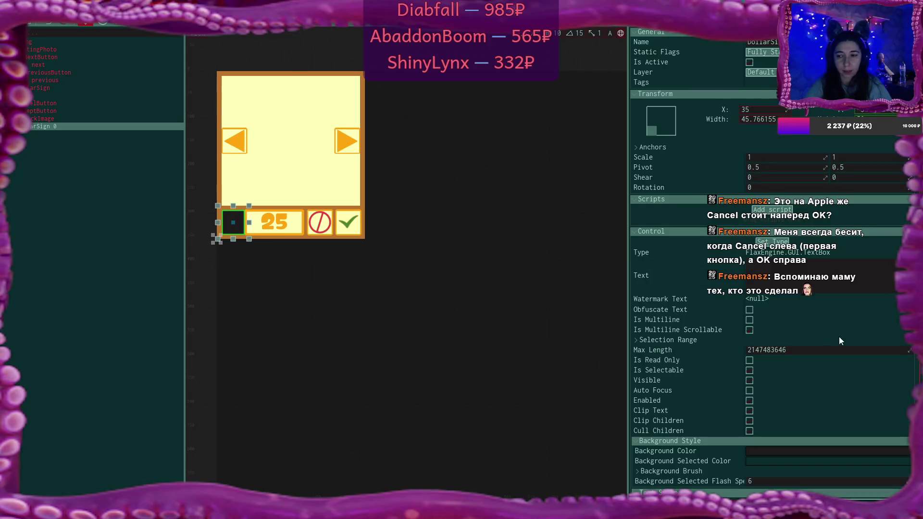
Move DollarSign 0 just before the $ label in the hierarchy
scroll(838, 340, down, 2)
scroll(838, 338, down, 4)
drag(46, 127, 45, 95)
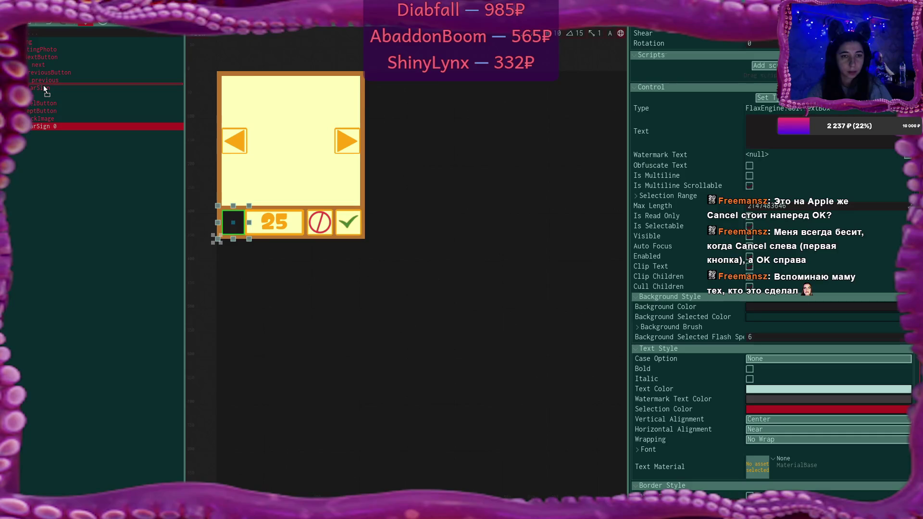
click(42, 97)
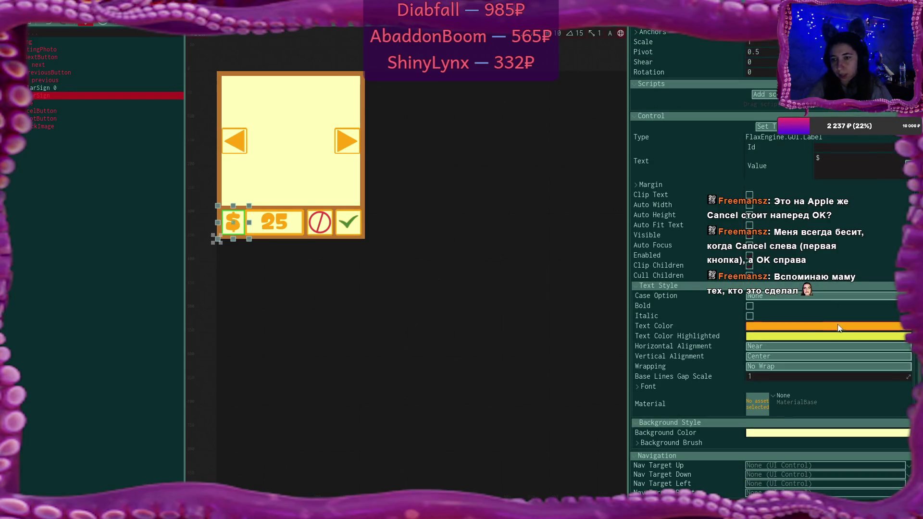
Make the $ label's background fully transparent
click(779, 432)
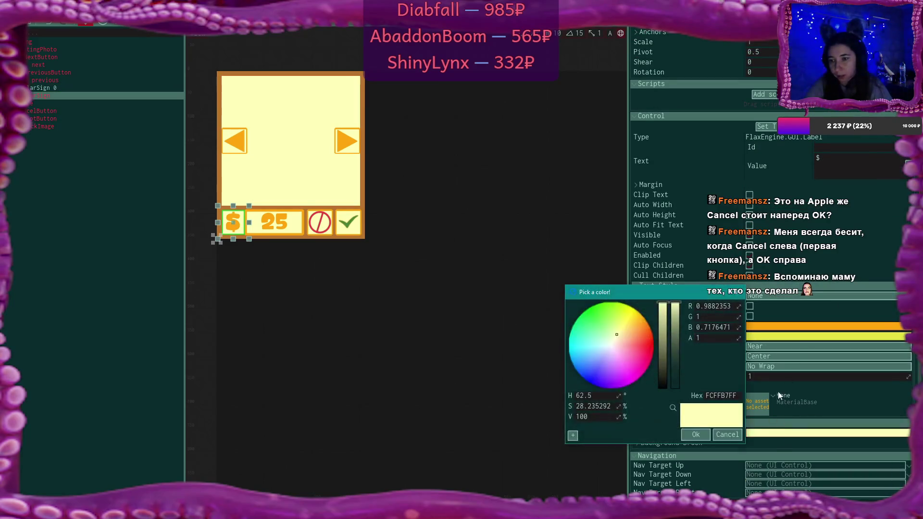
click(675, 387)
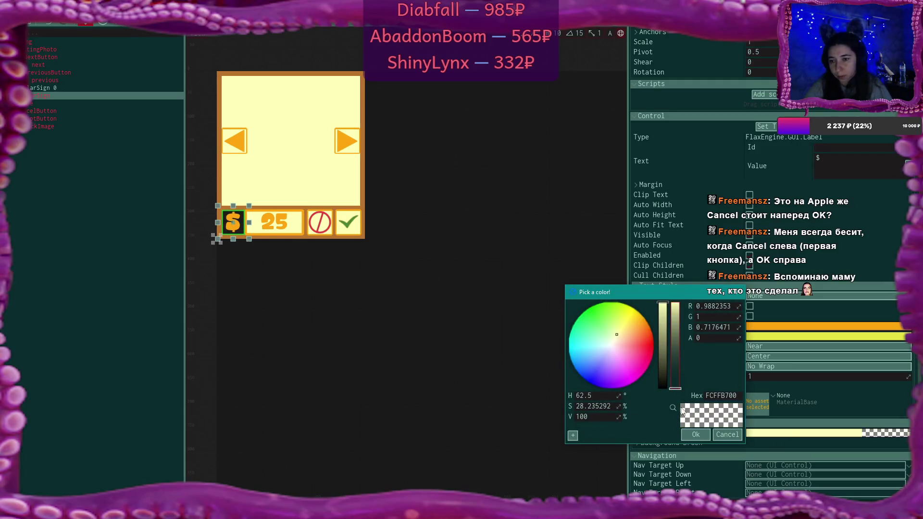
click(696, 434)
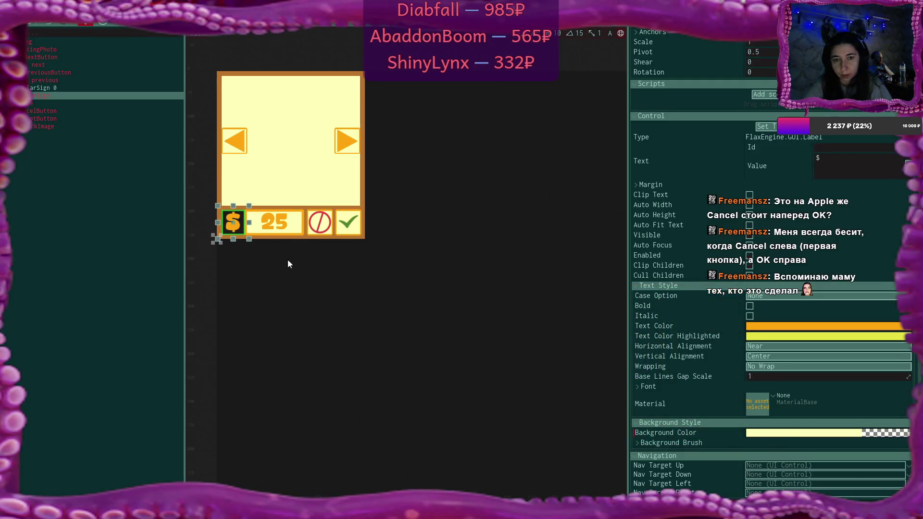
Set DollarSign 0's border colour to the orange sampled from the arrow
click(62, 87)
scroll(805, 281, down, 3)
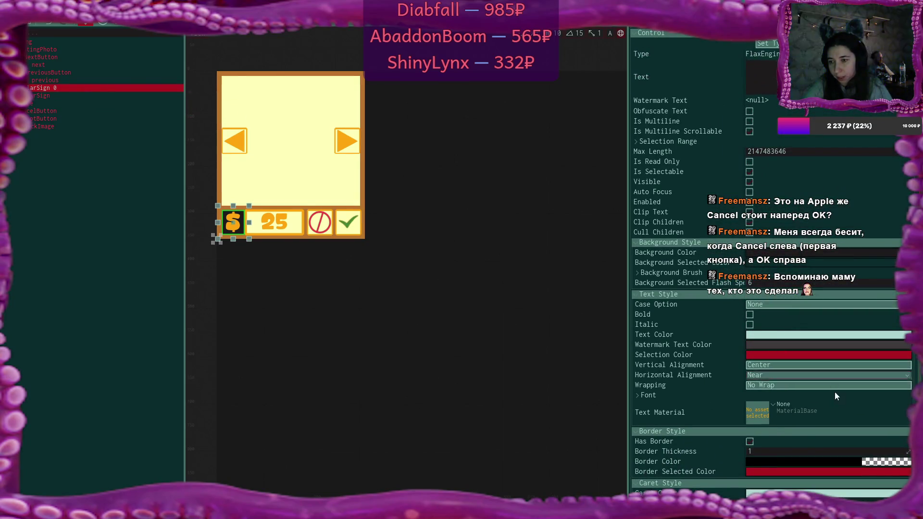
click(802, 461)
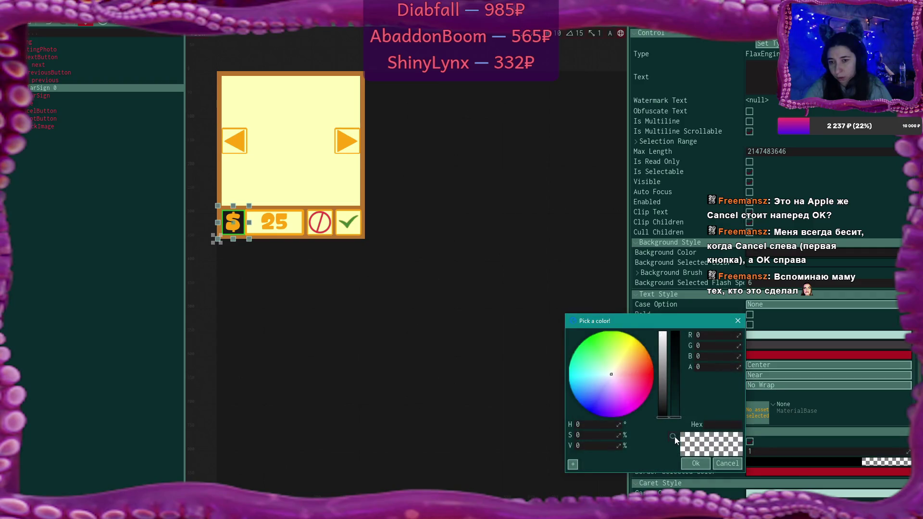
click(674, 437)
click(291, 169)
click(699, 463)
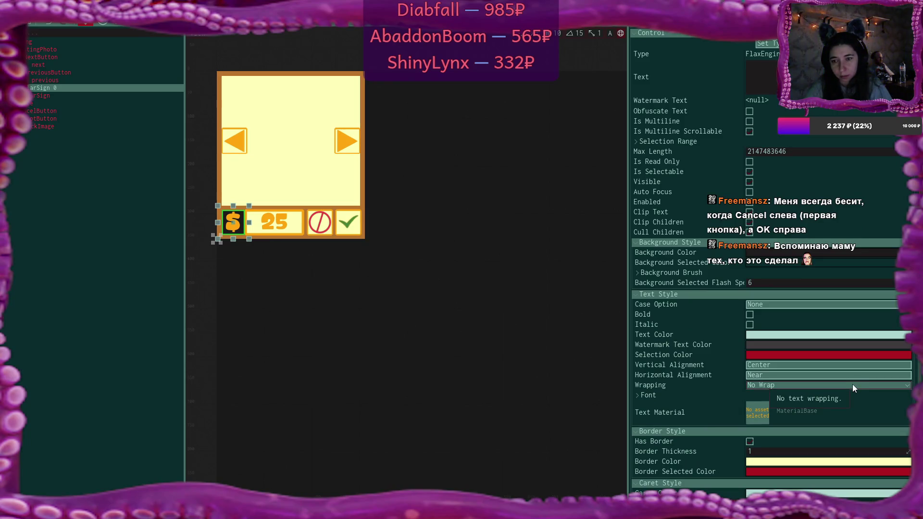
click(778, 460)
click(672, 437)
click(345, 144)
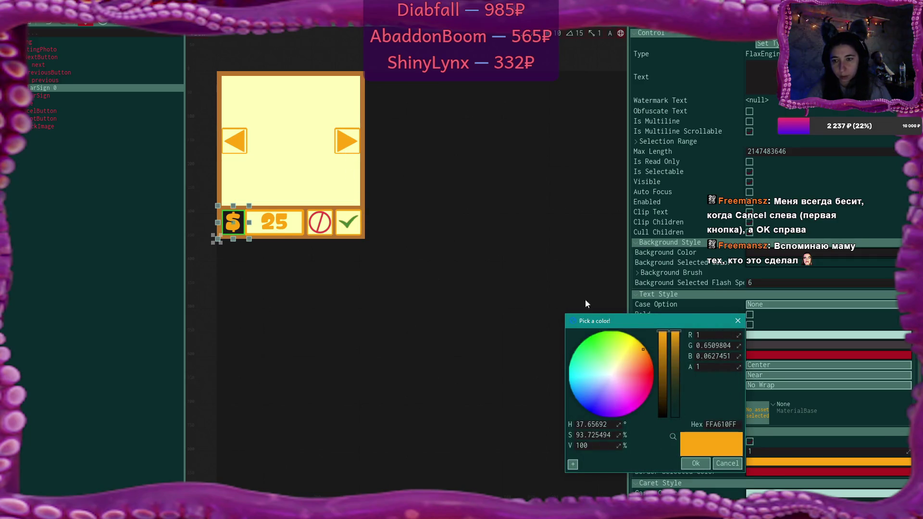
click(690, 464)
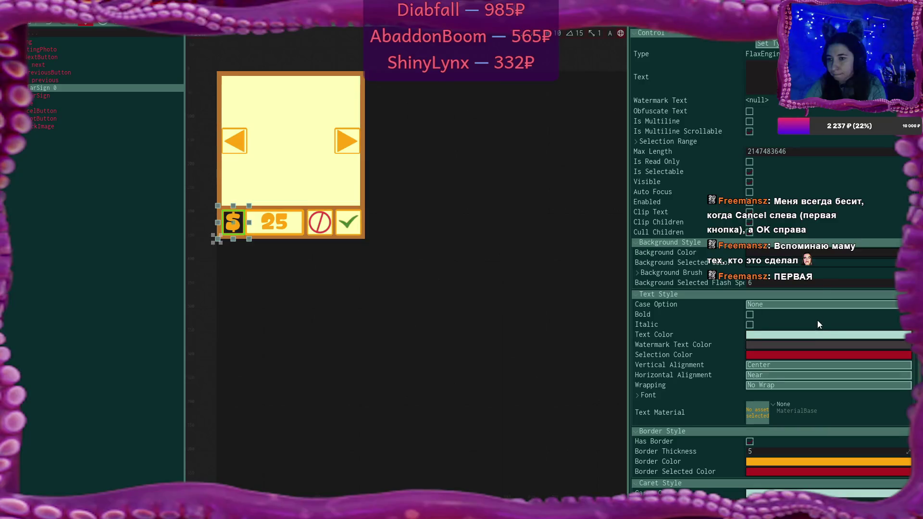
Give DollarSign 0 a pale yellow background sampled from the panel
click(819, 256)
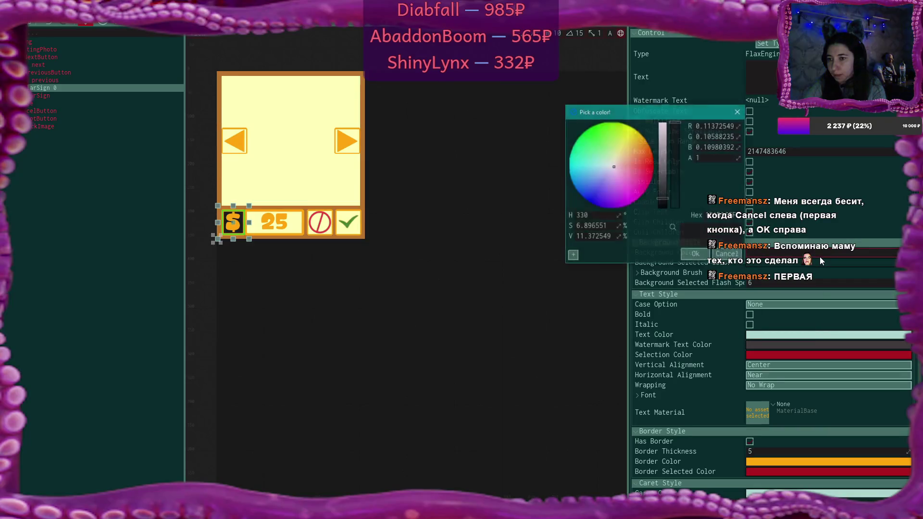
click(672, 227)
click(312, 157)
click(696, 254)
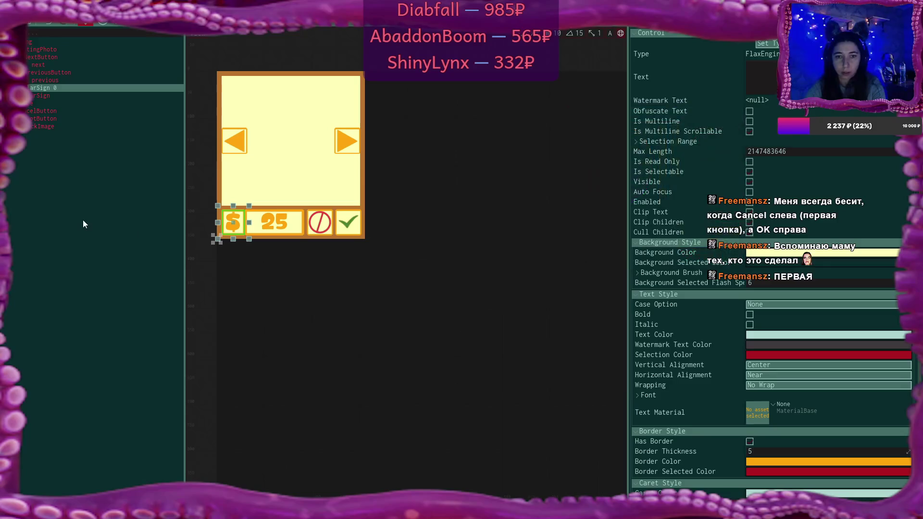
click(84, 221)
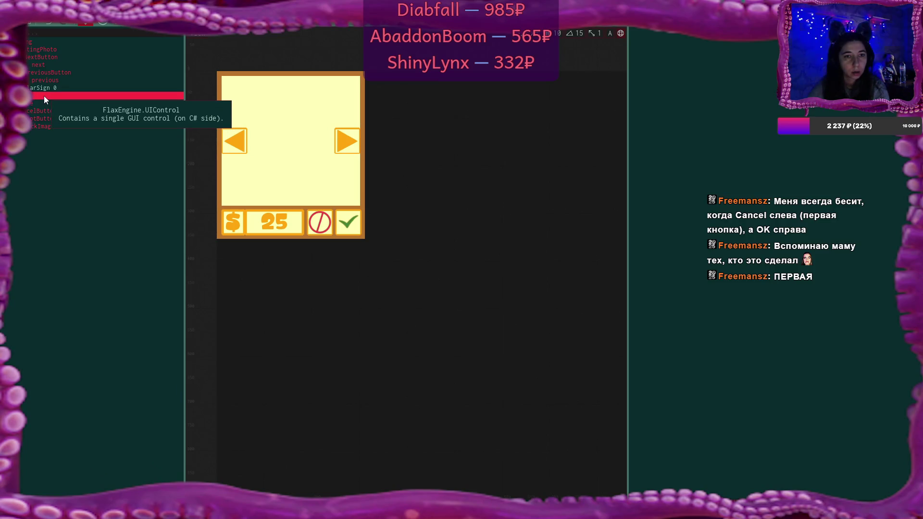
Anchor DollarSign 0 to stretch across its parent with all offsets set to 0
drag(45, 88, 45, 95)
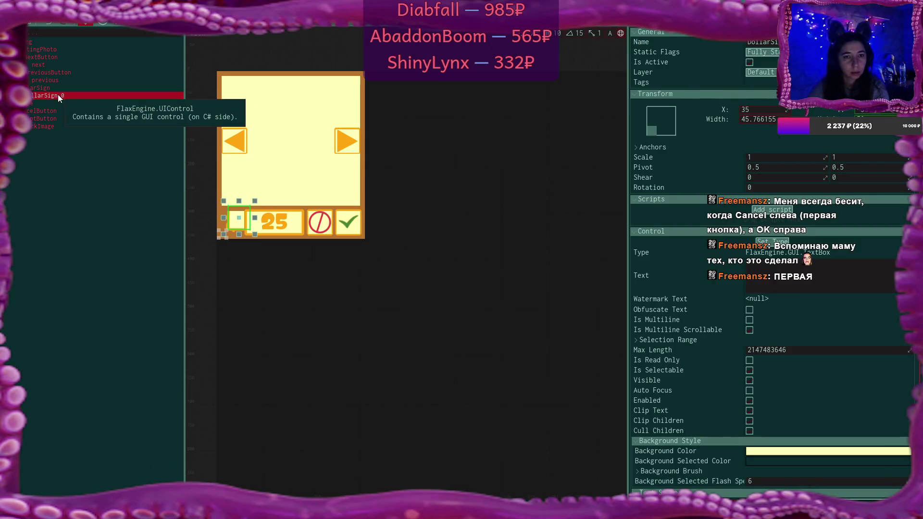
click(668, 127)
click(734, 220)
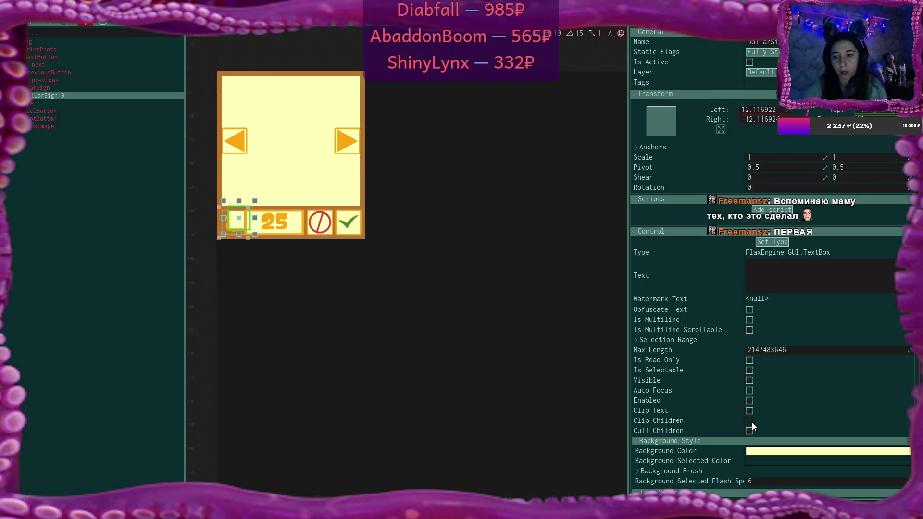
click(762, 110)
text(0)
click(764, 120)
text(0)
key(Return)
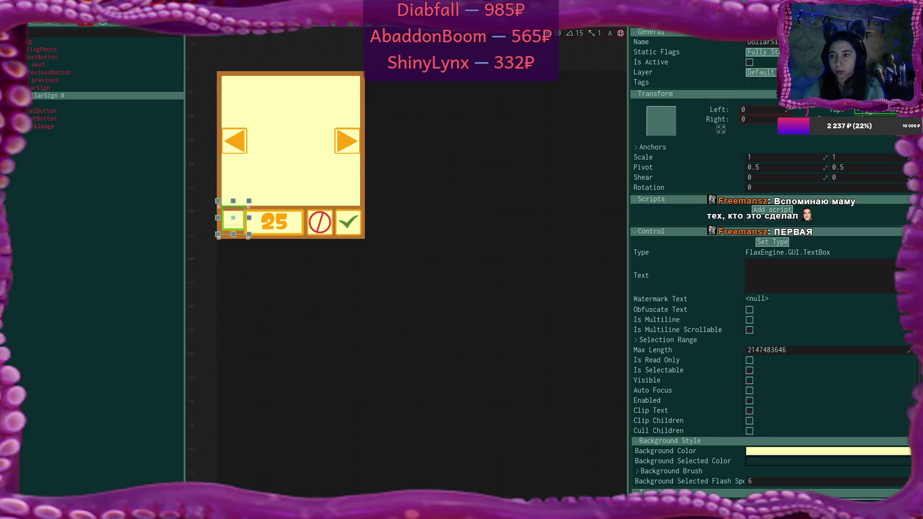
click(892, 113)
text(0)
key(Return)
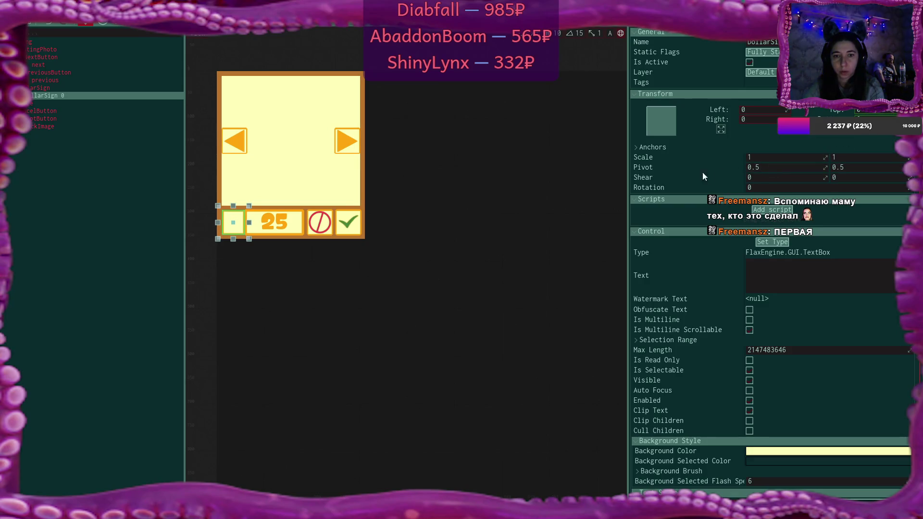
Make DollarSign 0's background fully transparent
click(793, 450)
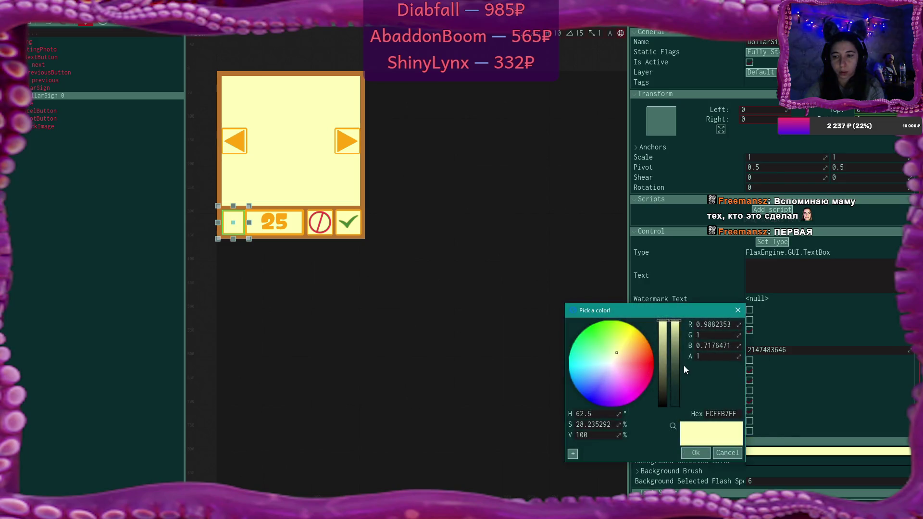
drag(676, 366, 676, 411)
click(696, 452)
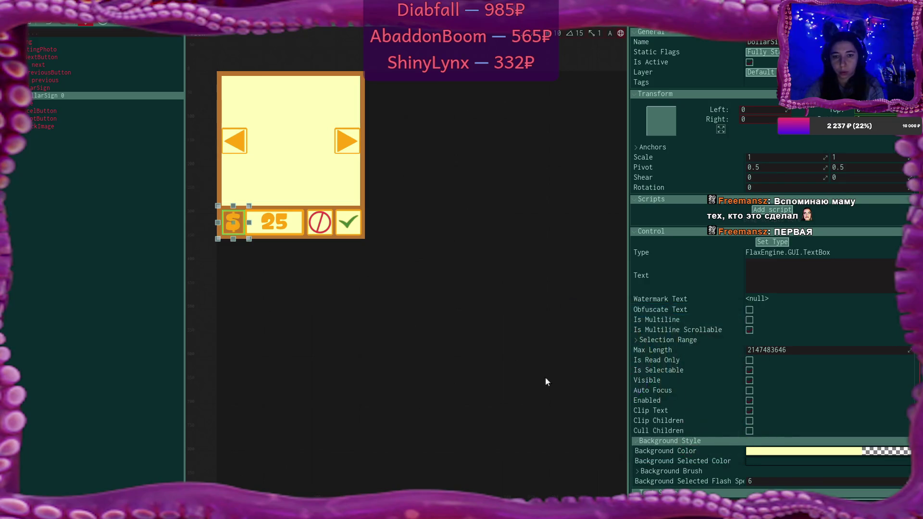
click(49, 89)
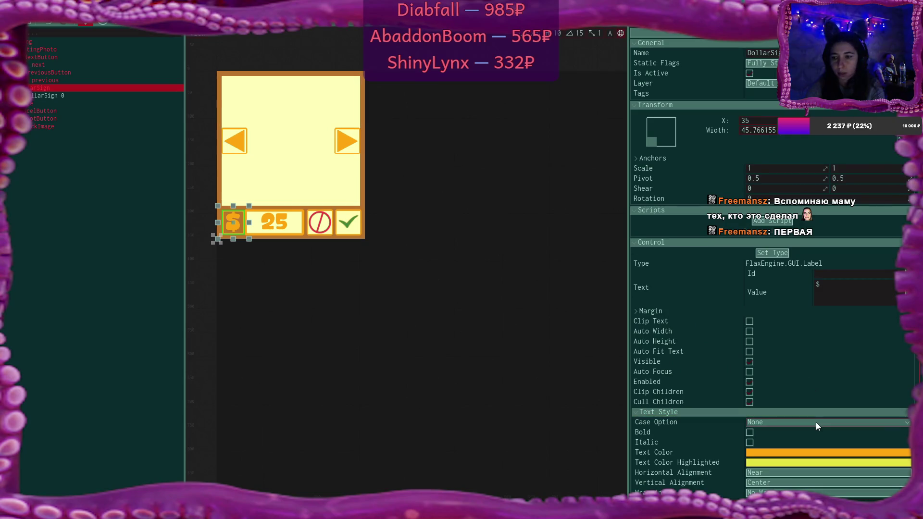
Restore the $ label's background to full opacity
scroll(815, 422, down, 2)
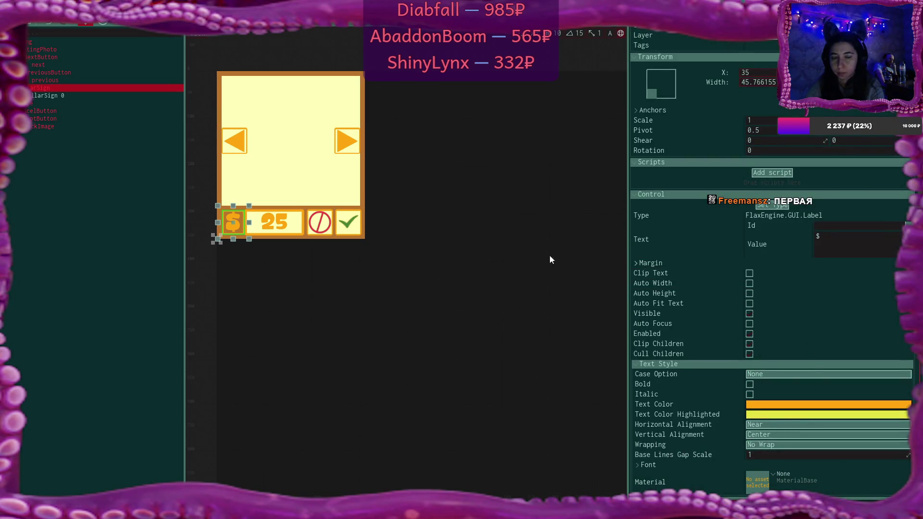
click(55, 96)
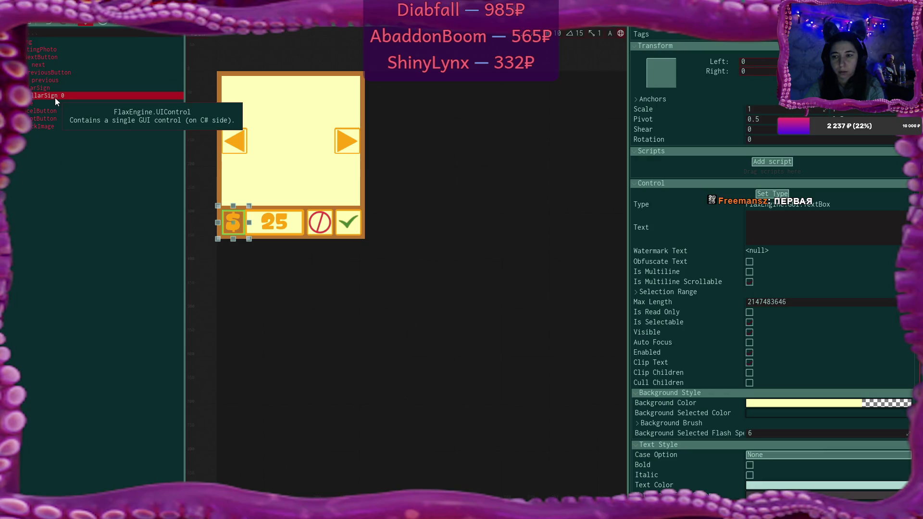
click(748, 381)
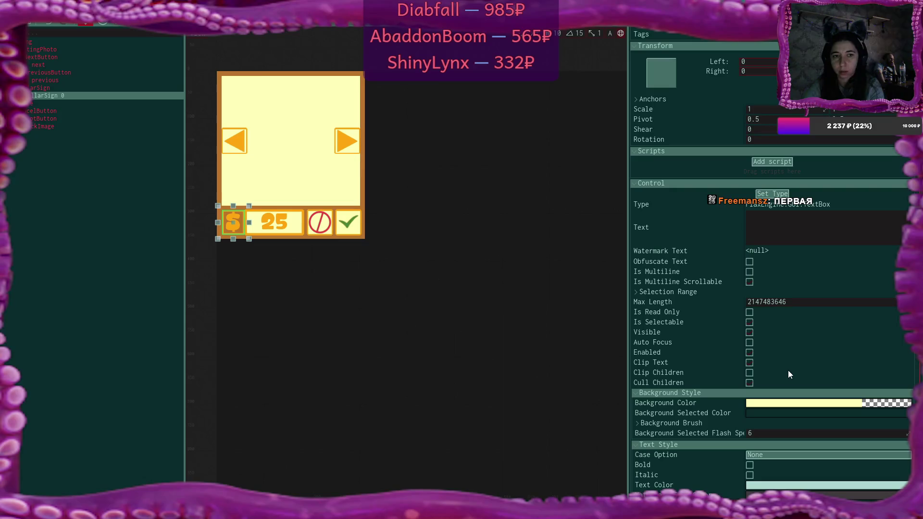
click(61, 88)
scroll(796, 396, down, 3)
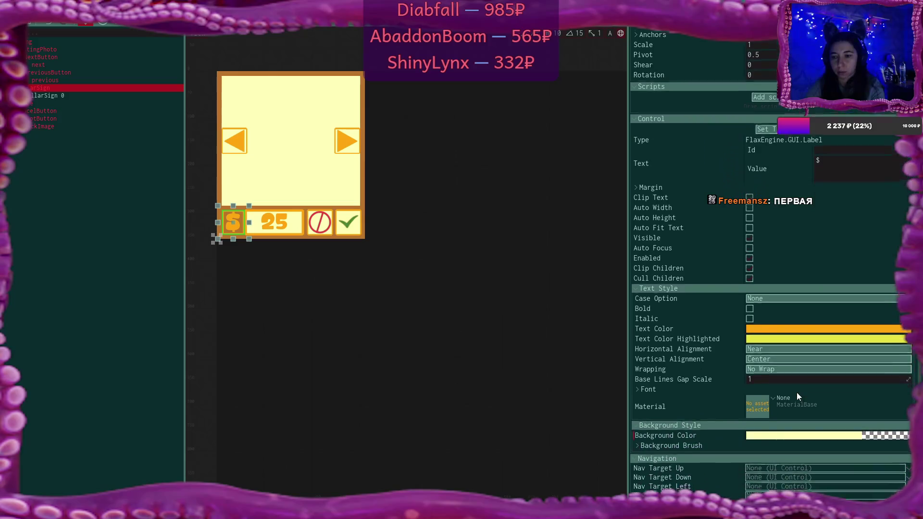
click(817, 432)
drag(674, 312, 674, 285)
click(700, 435)
click(135, 239)
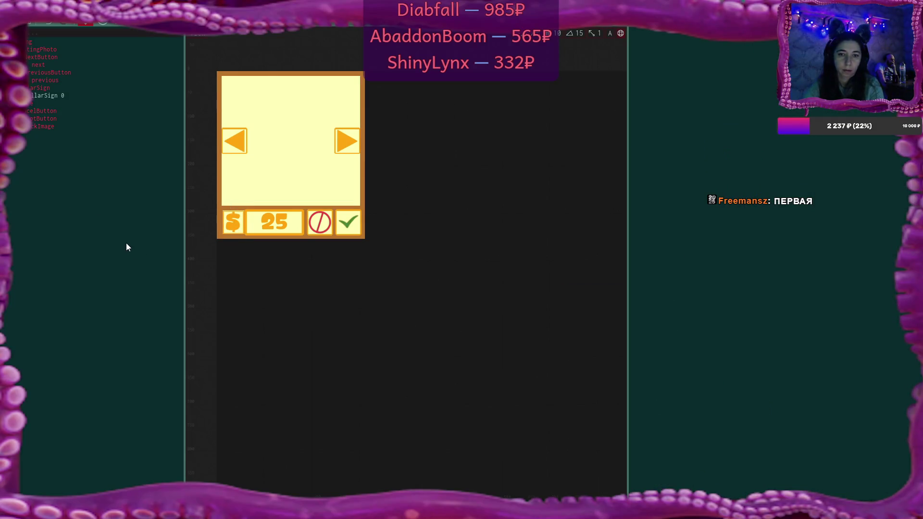
Undo the control reordering and earlier dollar-sign changes, bringing back the original $ image
click(65, 95)
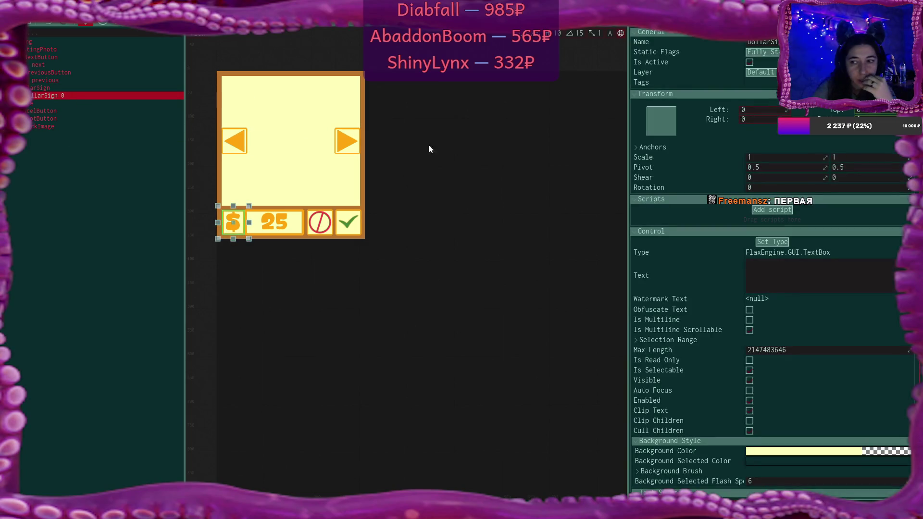
click(667, 119)
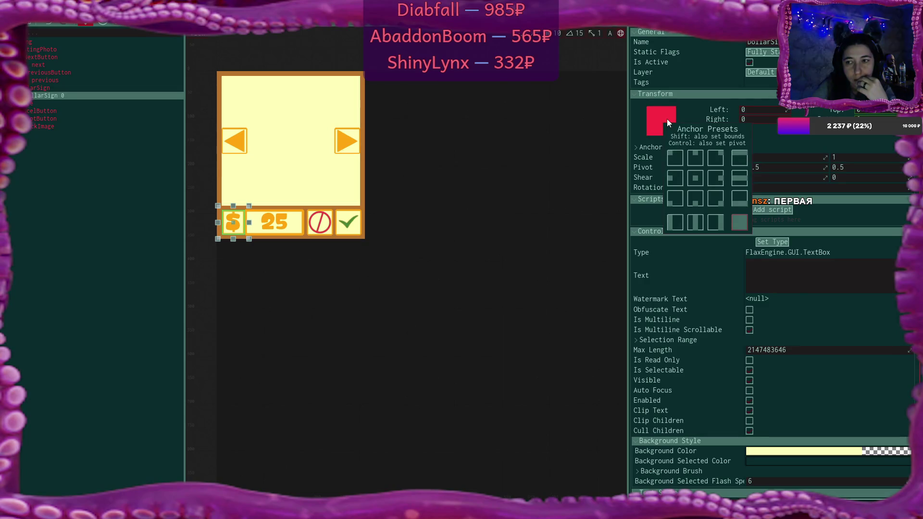
mouse_move(59, 96)
mouse_down()
mouse_move(45, 84)
mouse_move(33, 92)
mouse_up()
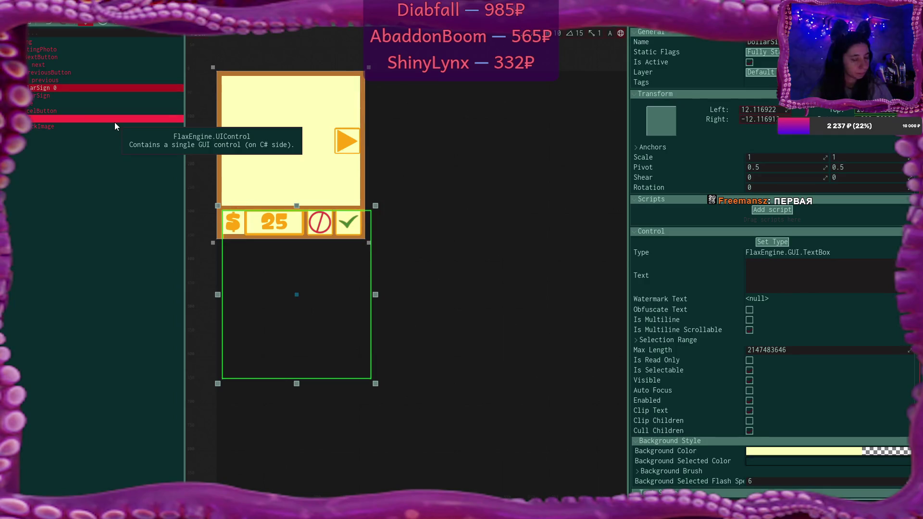
key(ctrl+z)
key(ctrl+z)
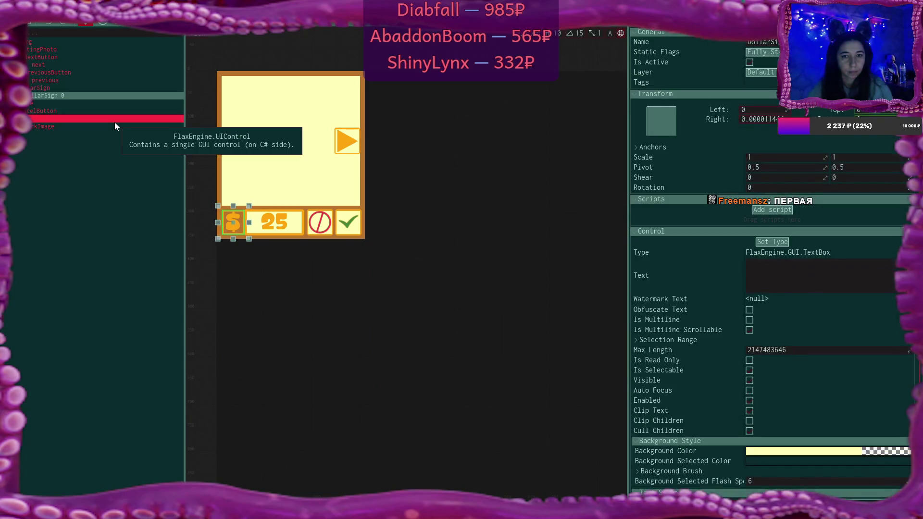
key(ctrl+z)
key(ctrl+z)
key(ctrl+z)
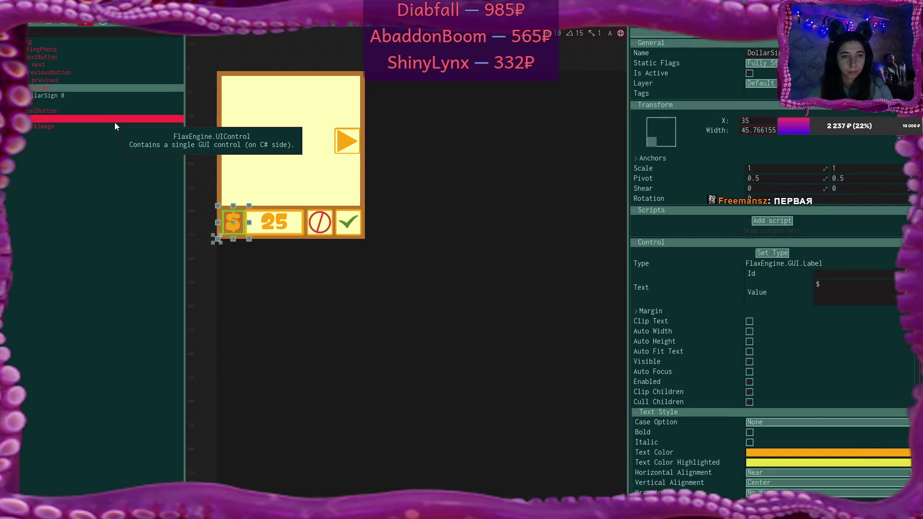
key(ctrl+z)
key(ctrl+z)
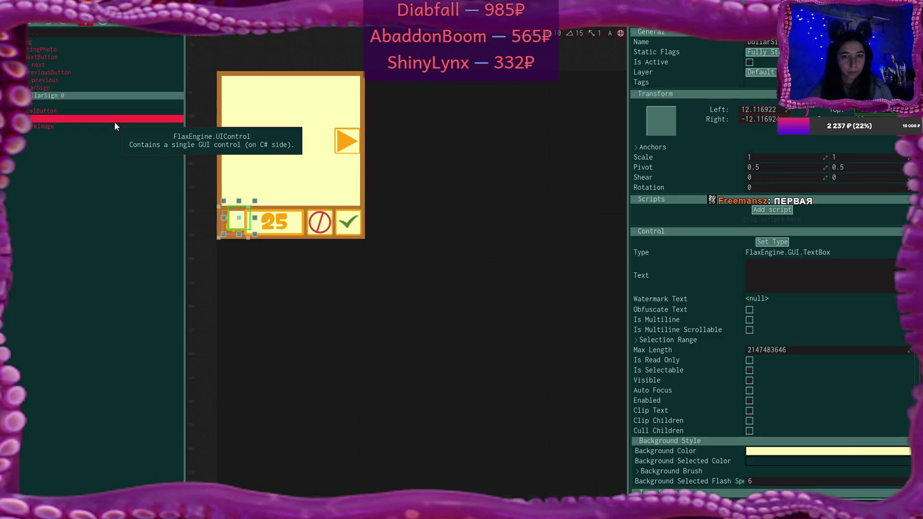
key(ctrl+z)
key(ctrl+z)
key(ctrl+z)
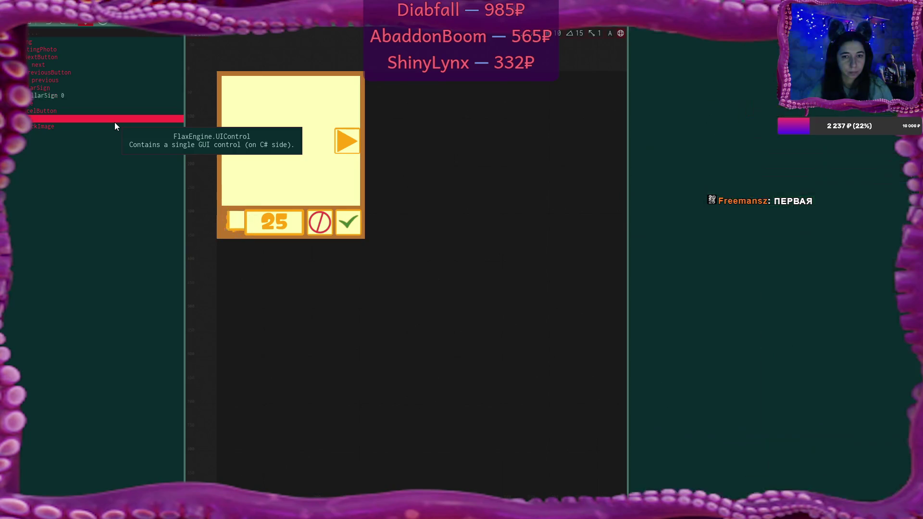
key(ctrl+z)
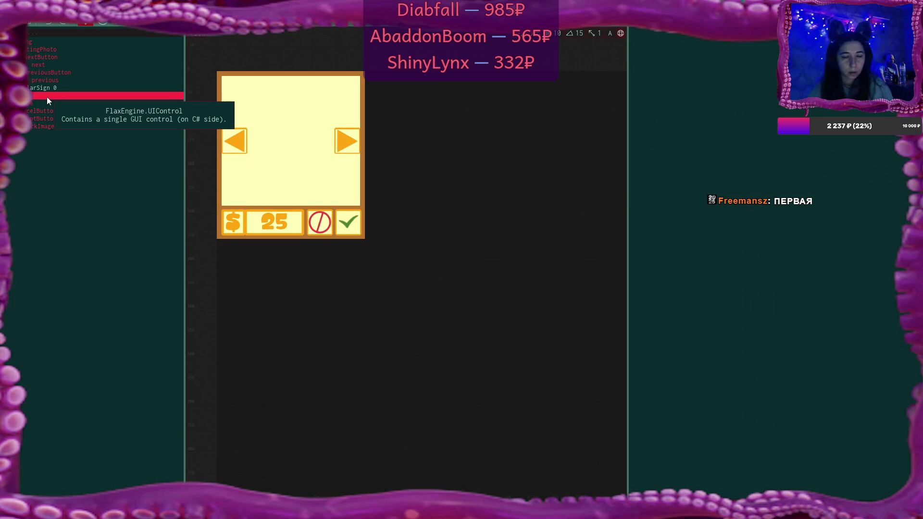
Nest the $ label under DollarSign 0 with stretch anchors and Left and Right offsets of 0
drag(47, 96, 45, 87)
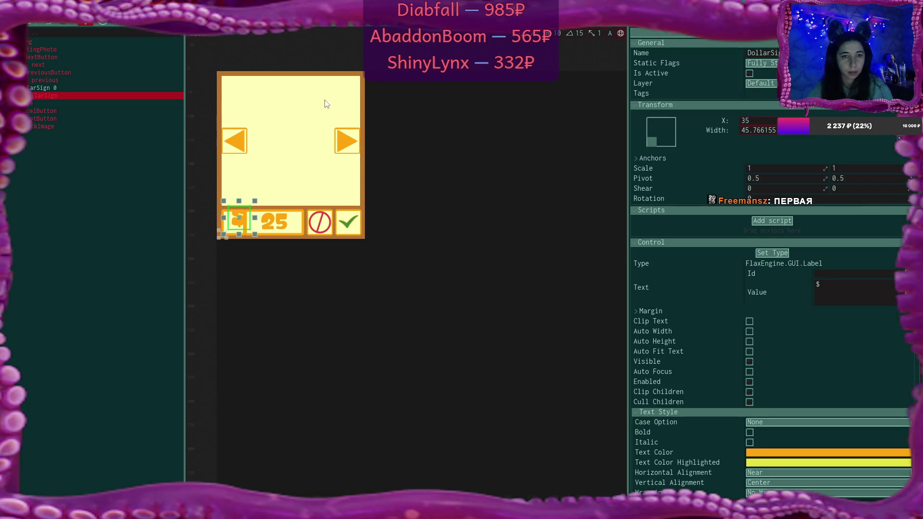
click(653, 142)
click(734, 239)
text(0)
key(Tab)
text(0)
key(Return)
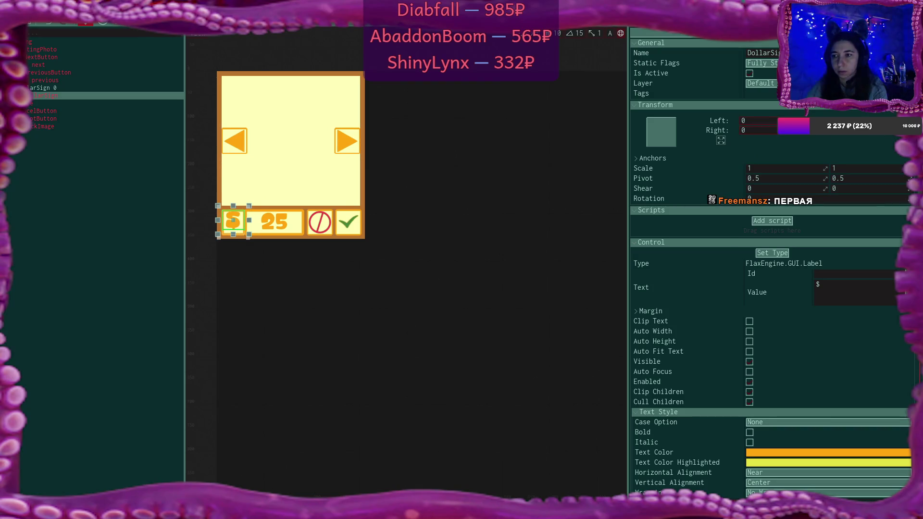
click(217, 142)
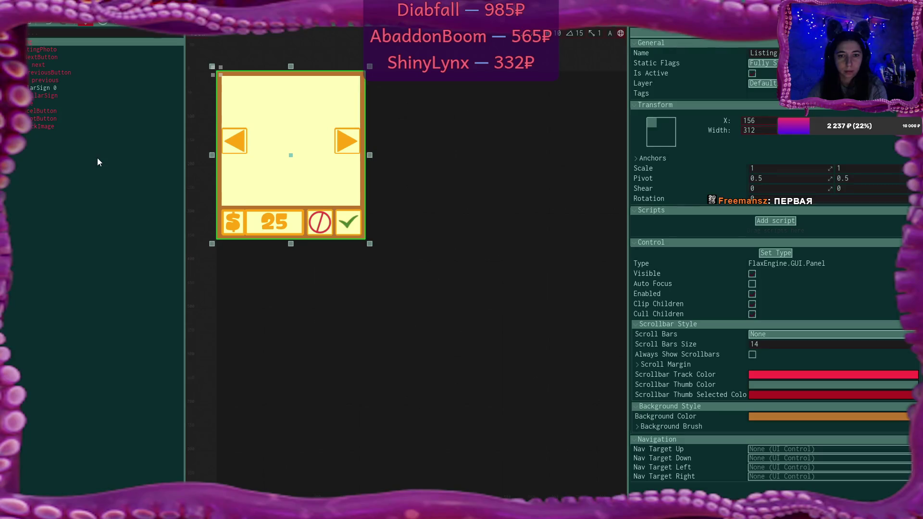
Deselect the Listing panel to view the finished $ slot beside the 25 price field
click(76, 182)
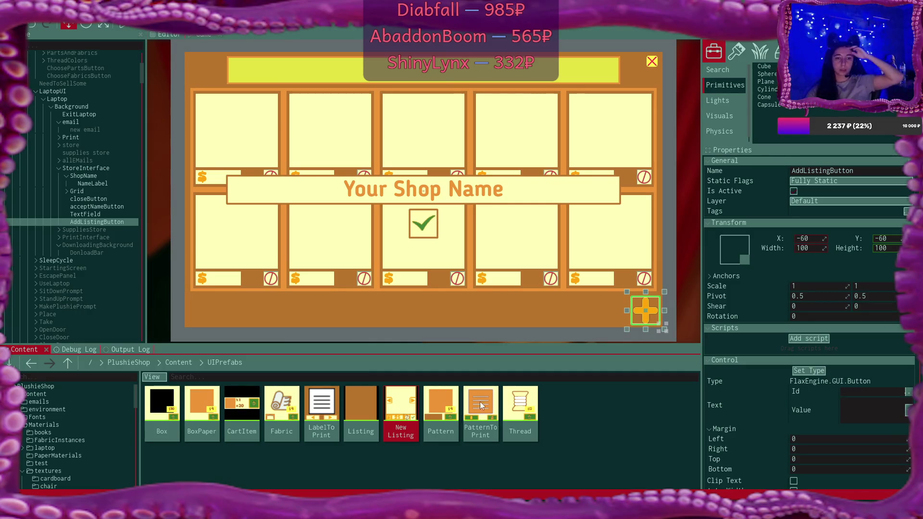
Add a UI Control under StoreInterface and name it NewListing
click(88, 169)
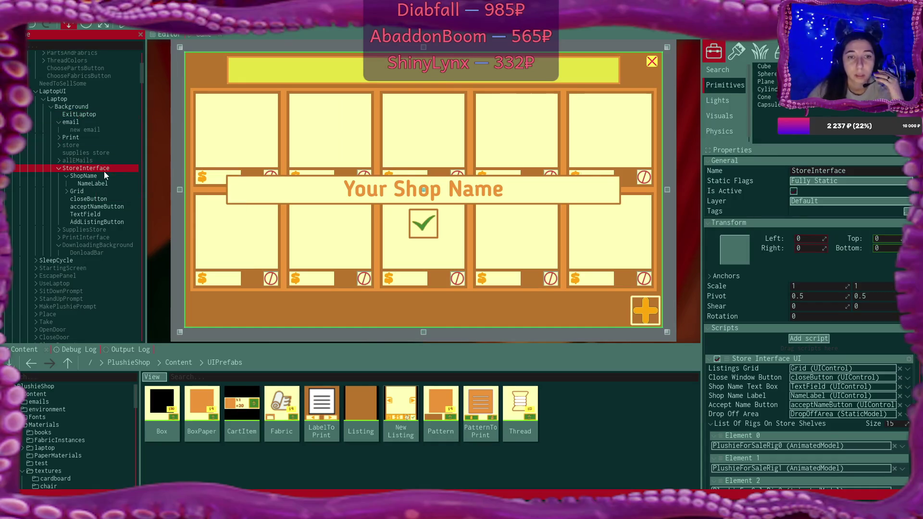
click(68, 177)
click(66, 176)
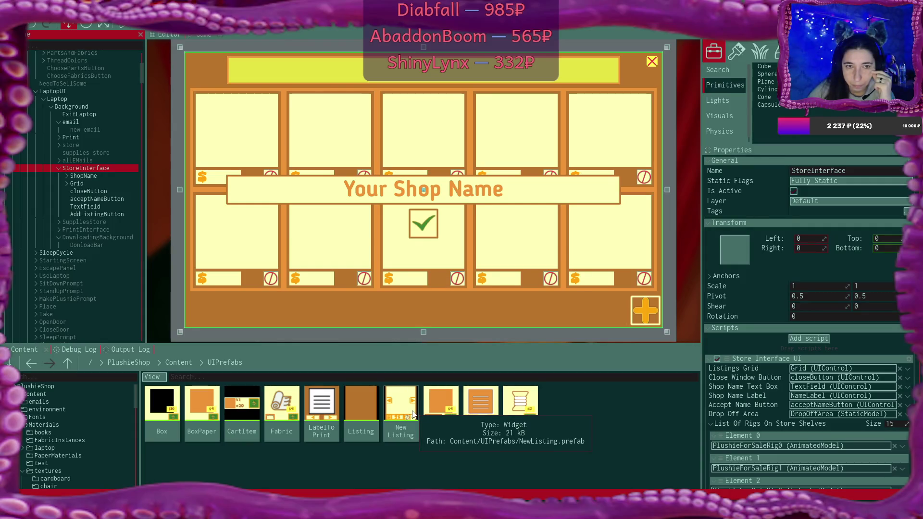
right_click(91, 169)
mouse_move(187, 323)
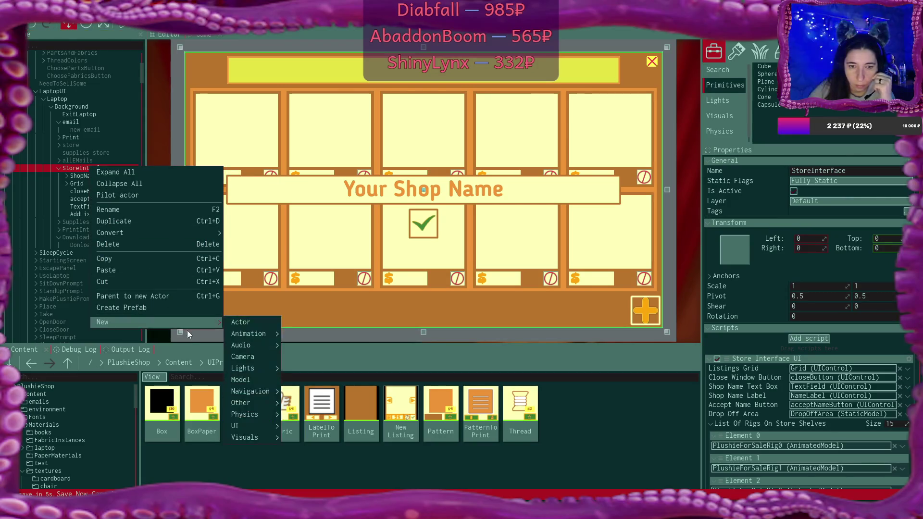
mouse_move(264, 427)
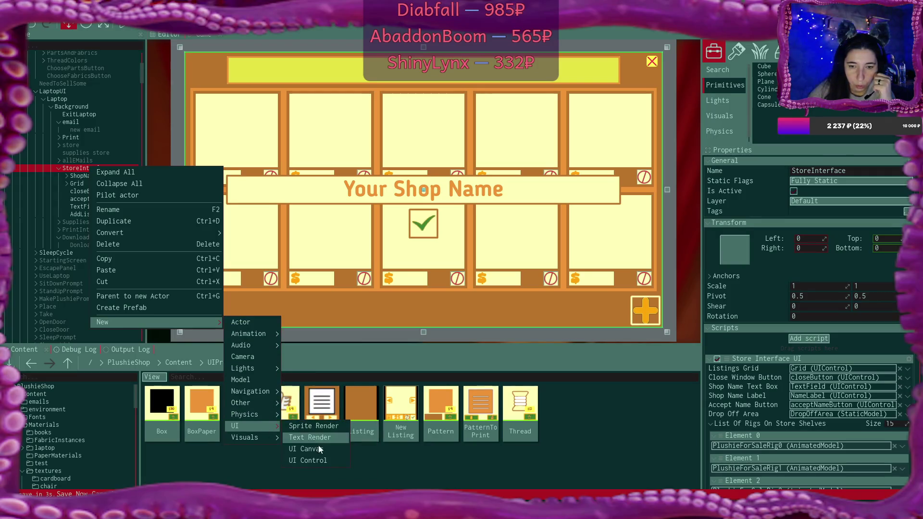
click(328, 461)
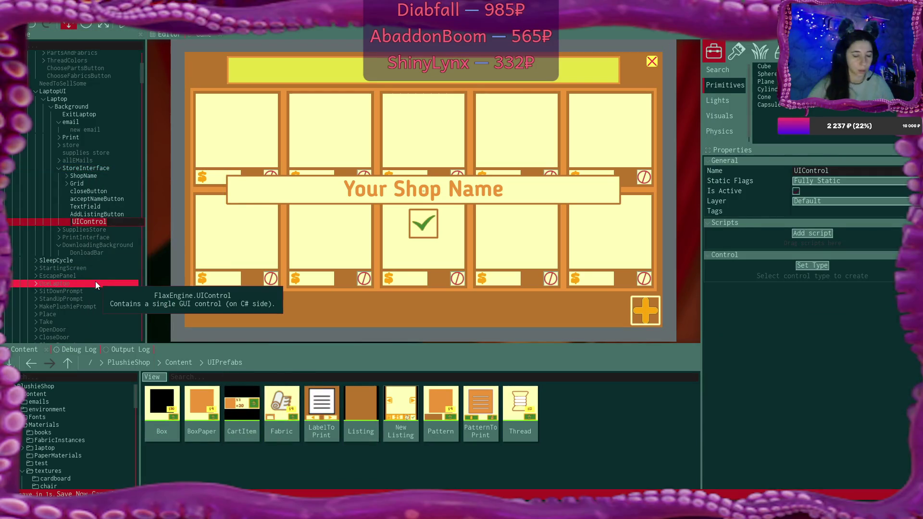
text(New)
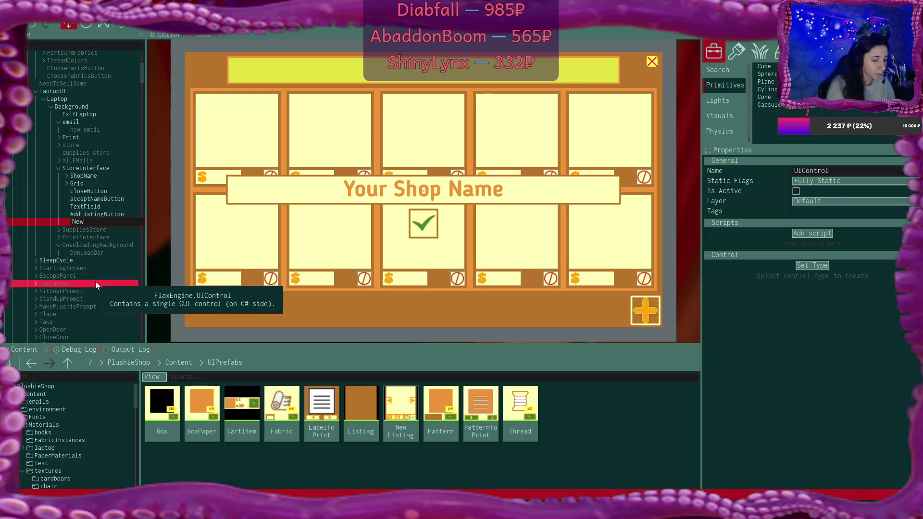
text(Listing)
key(Return)
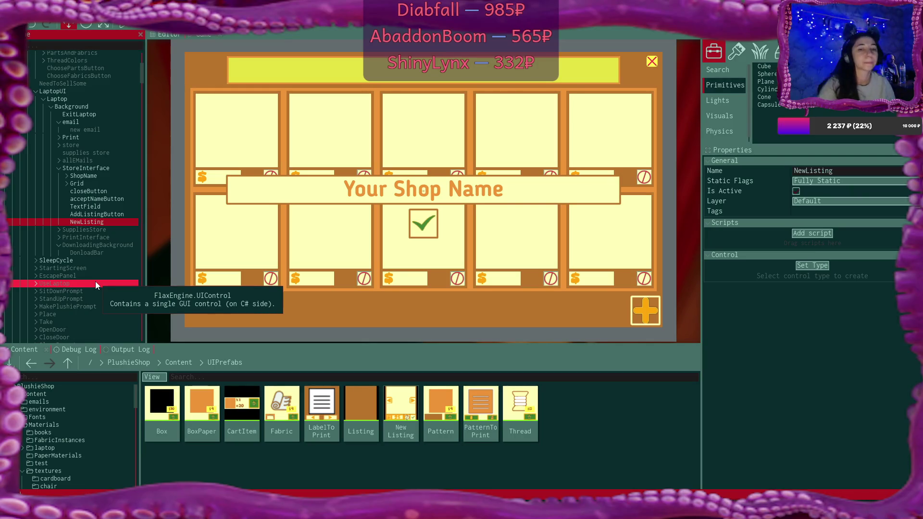
click(817, 265)
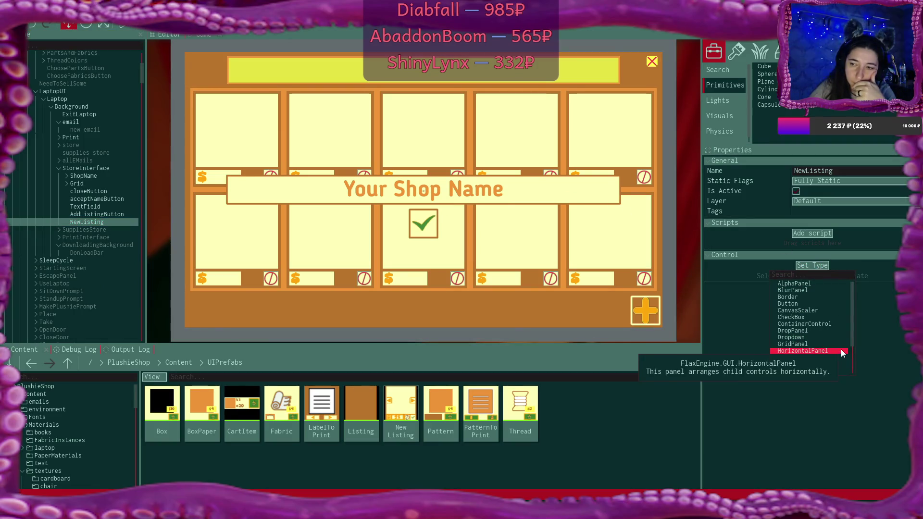
Change NewListing's type to ContainerControl and anchor it to the middle centre
scroll(846, 357, down, 5)
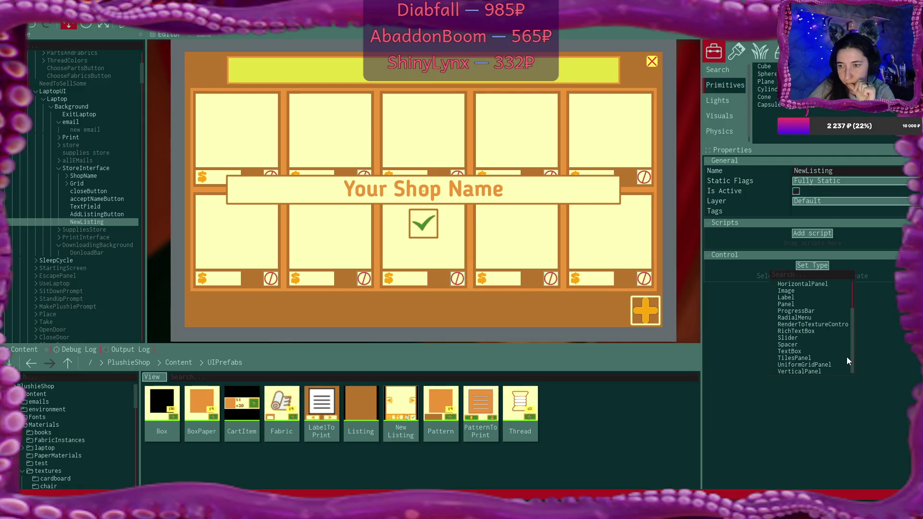
scroll(847, 357, up, 3)
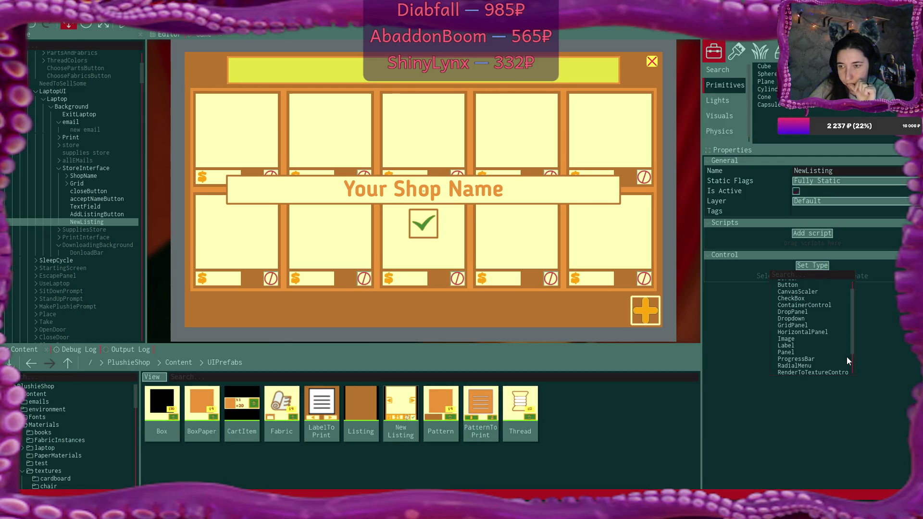
click(824, 305)
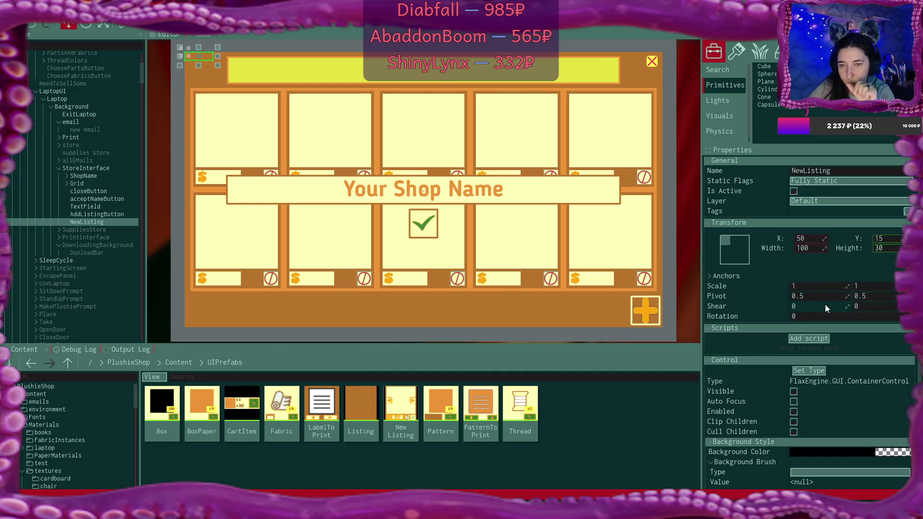
click(733, 259)
click(770, 307)
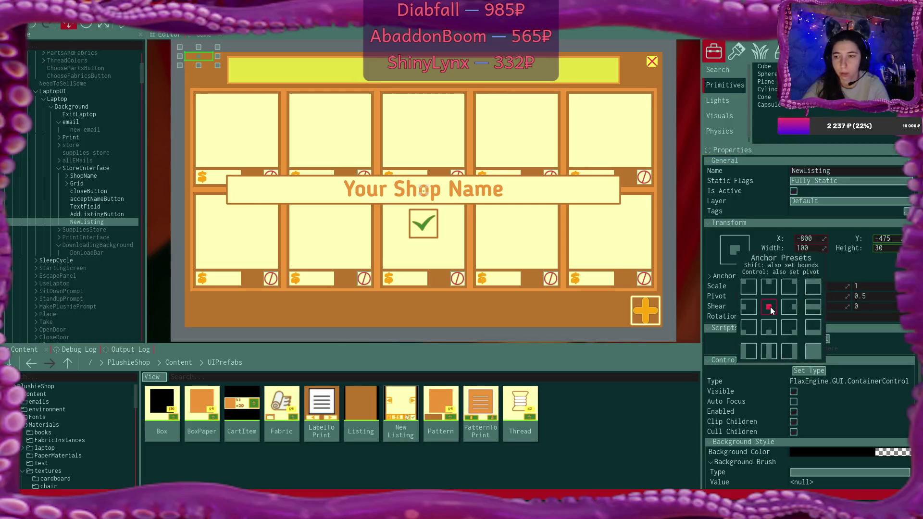
Set NewListing's X and Y position to 0 and zero its height
double_click(803, 238)
text(0)
key(Return)
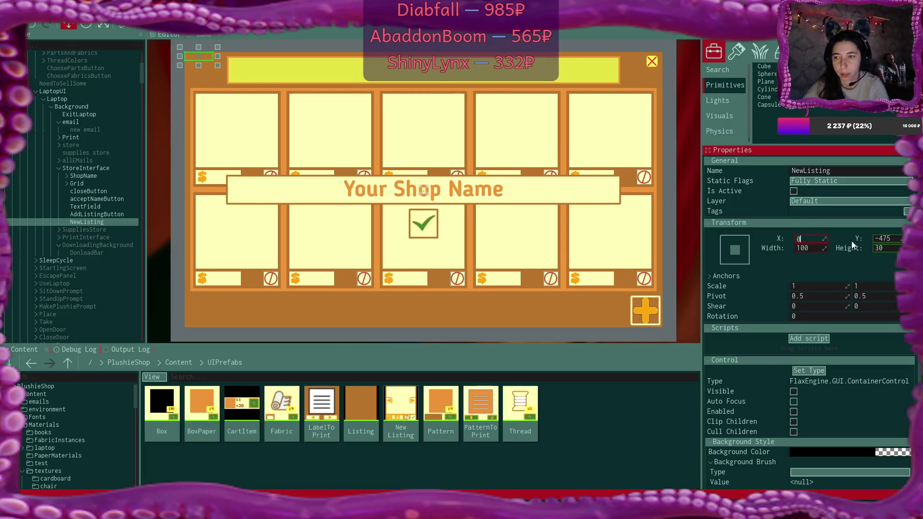
double_click(882, 238)
text(0)
key(Return)
double_click(887, 248)
text(0)
key(Return)
Size NewListing 600 wide by 600 high
click(816, 247)
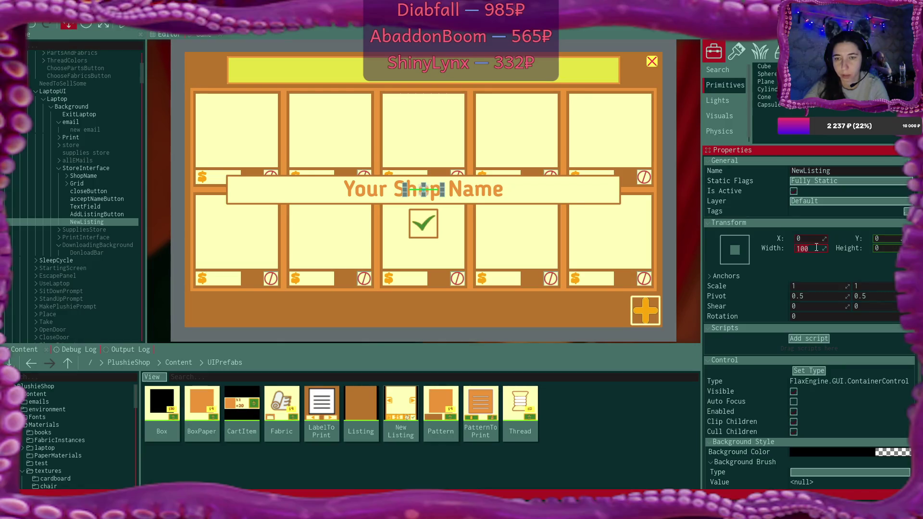
text(300)
click(883, 247)
text(300)
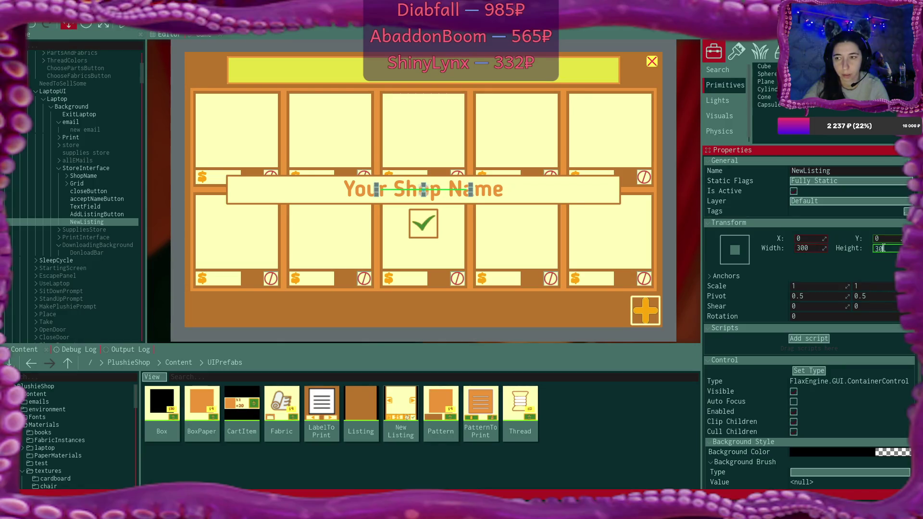
key(Return)
click(816, 248)
text(600)
click(891, 247)
text(060)
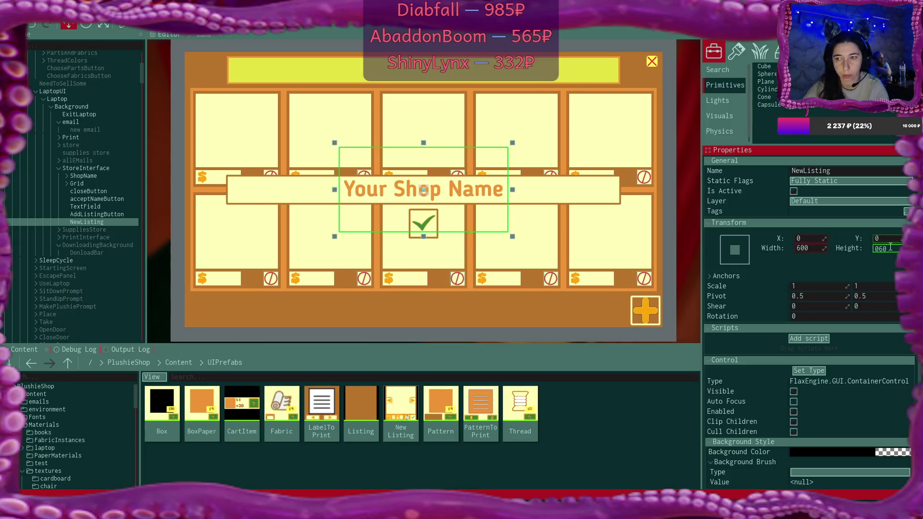
key(Return)
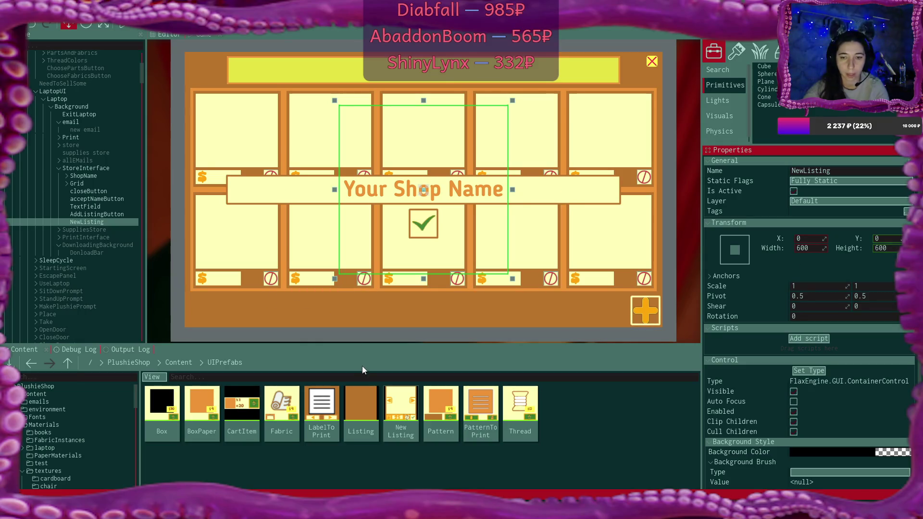
click(367, 410)
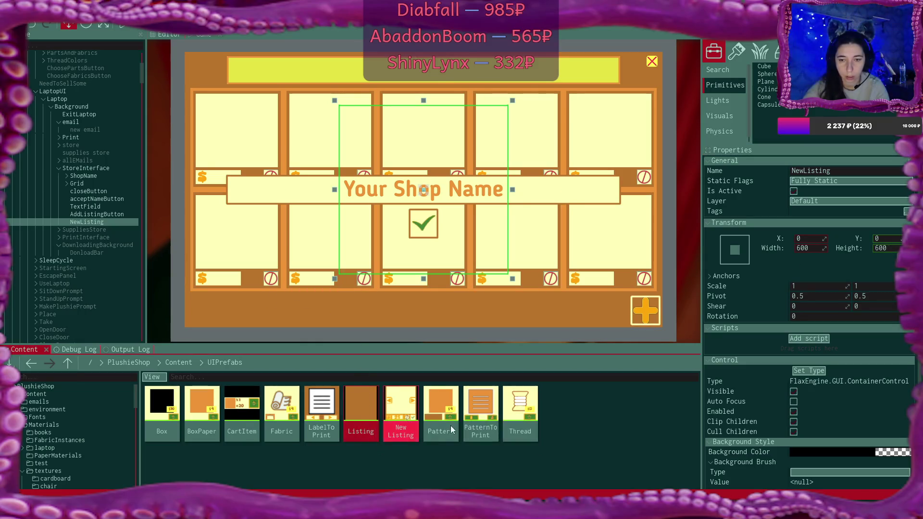
Drop the Listing prefab into NewListing, stretch it with zero Right and Bottom offsets, then open it
mouse_move(417, 410)
mouse_down()
mouse_move(243, 344)
mouse_move(95, 223)
mouse_up()
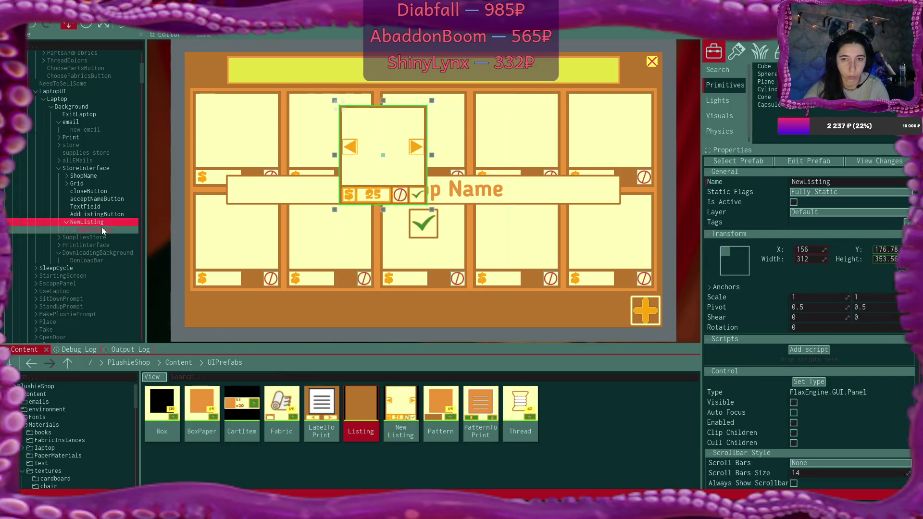
click(734, 262)
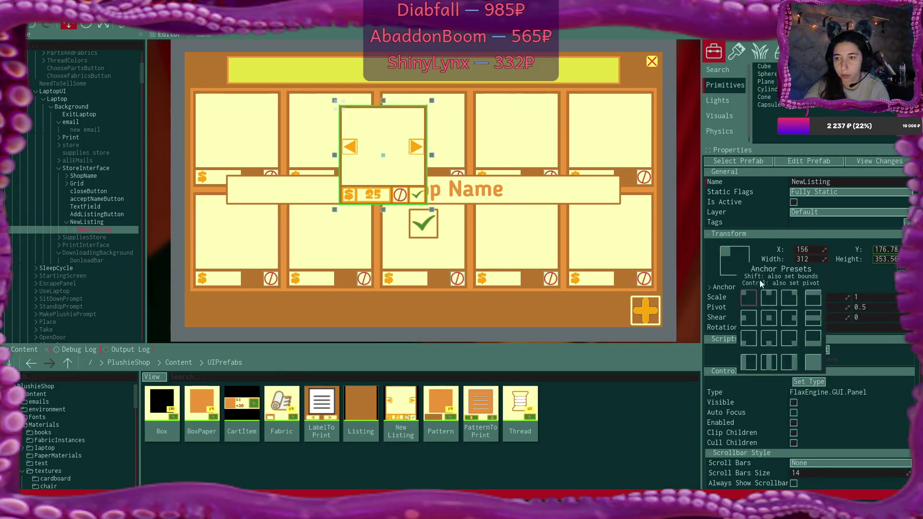
click(813, 362)
double_click(812, 259)
text(0)
double_click(883, 259)
text(0)
key(Return)
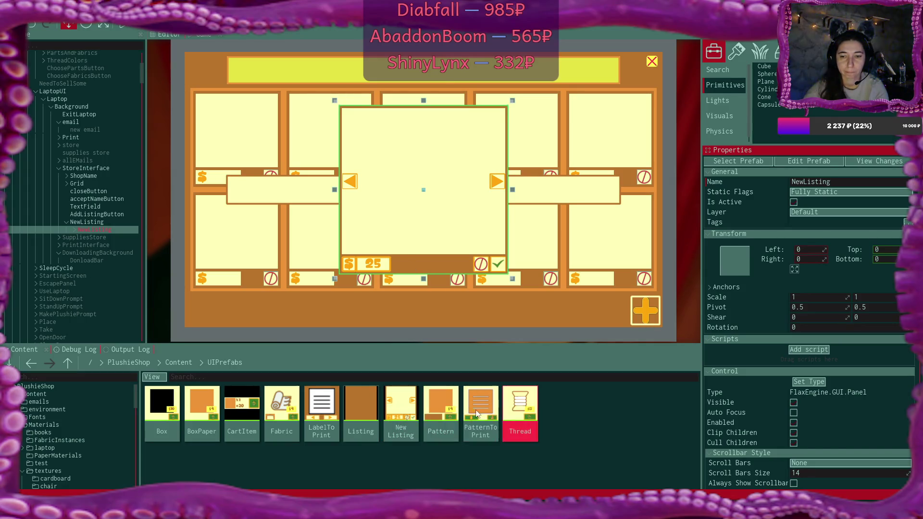
double_click(405, 408)
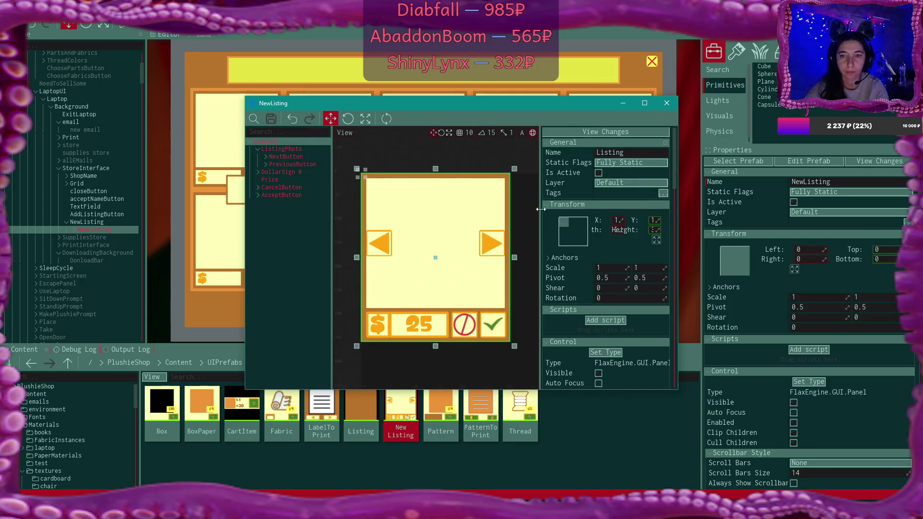
Move the NewListing prefab window to the upper right and maximise it
mouse_move(507, 105)
mouse_down()
mouse_move(630, 257)
mouse_move(674, 279)
mouse_up()
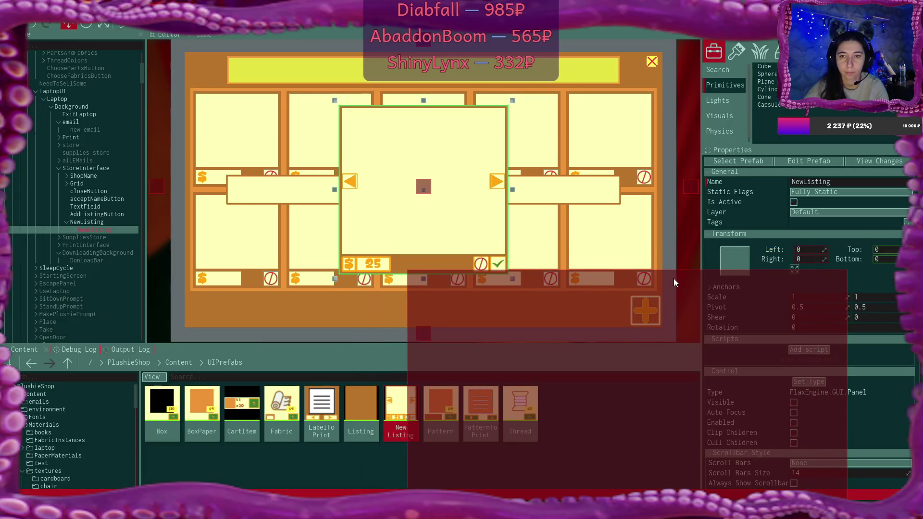
drag(673, 279, 675, 100)
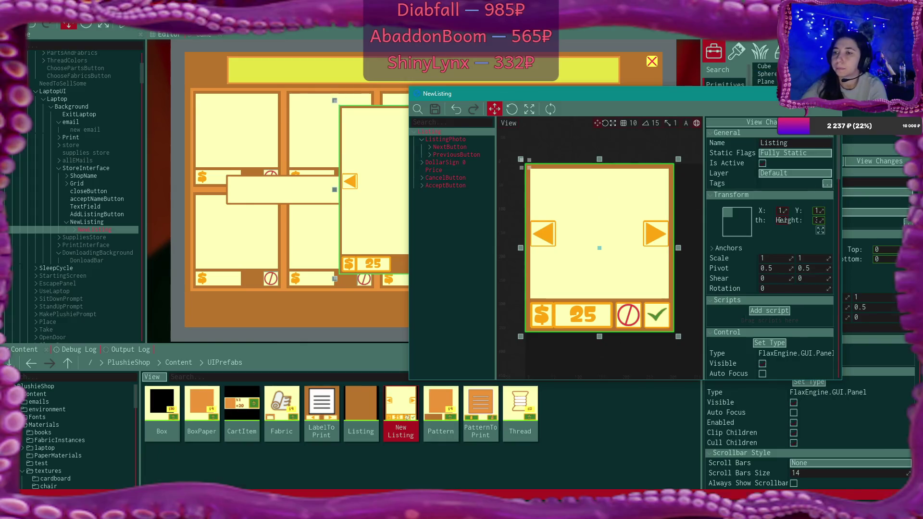
key(F11)
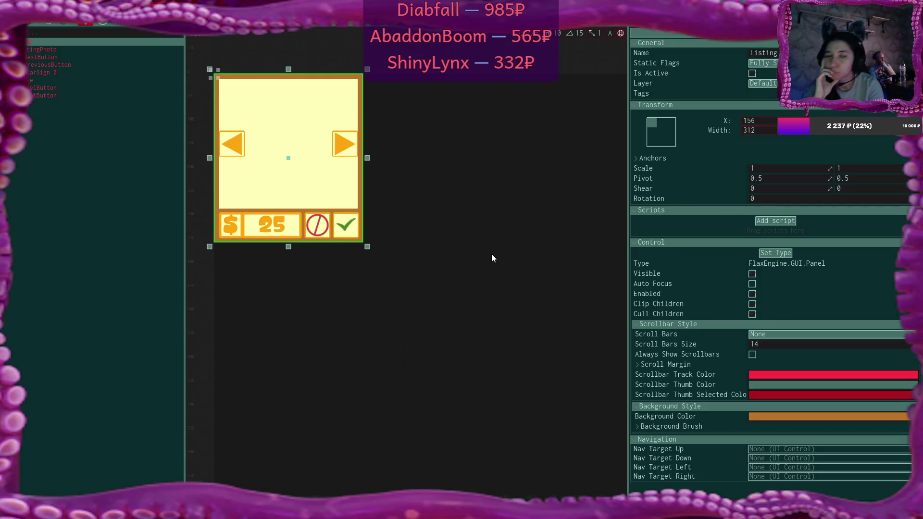
Inspect ListingPhoto, Price, DollarSign and the root Listing panel, then return to the scene
click(77, 49)
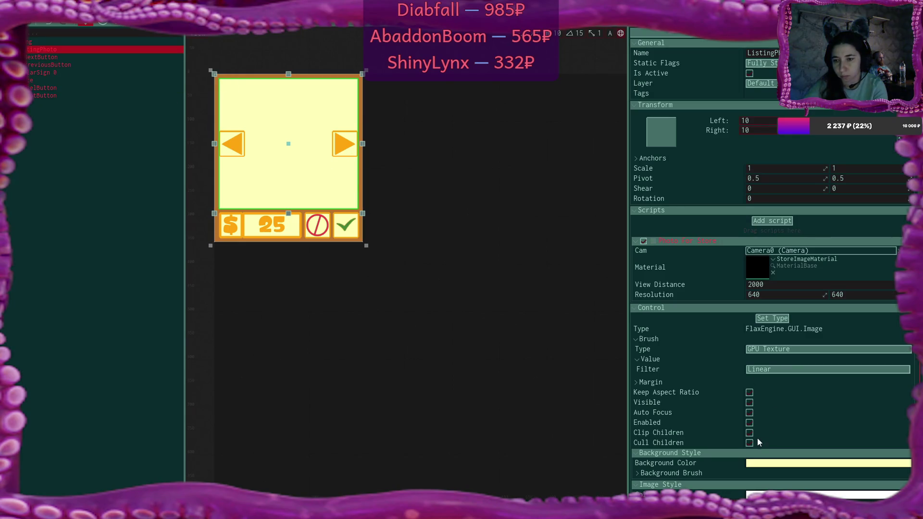
click(734, 444)
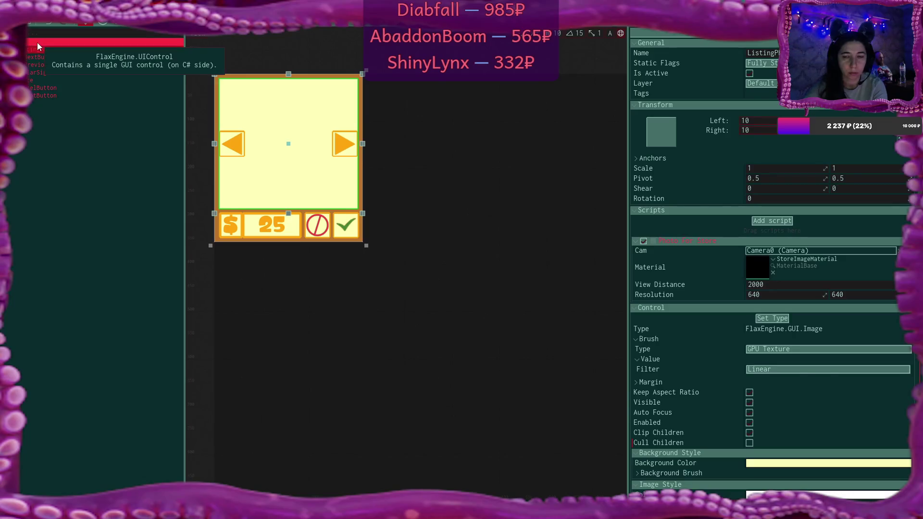
click(38, 44)
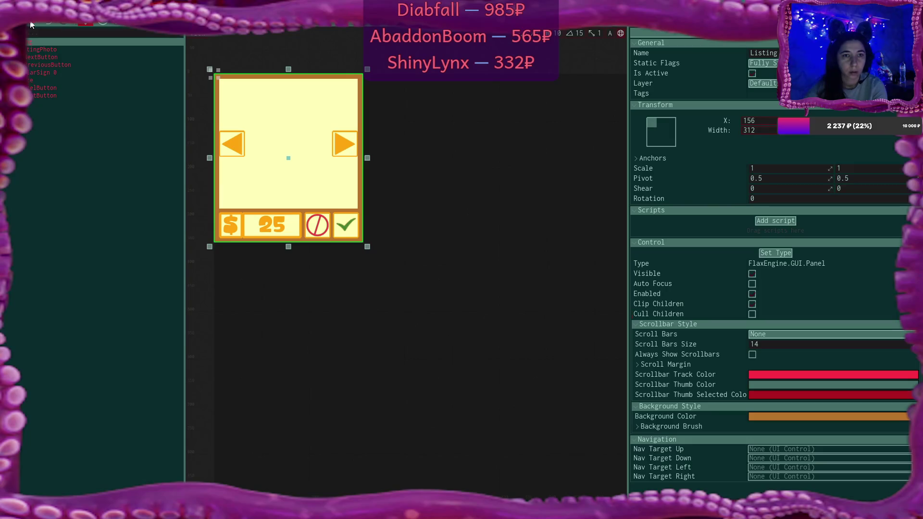
click(54, 79)
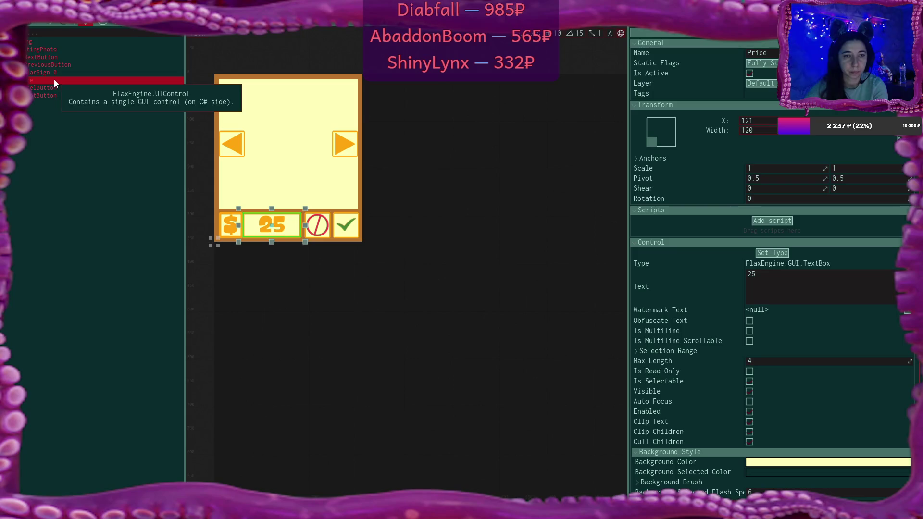
click(53, 74)
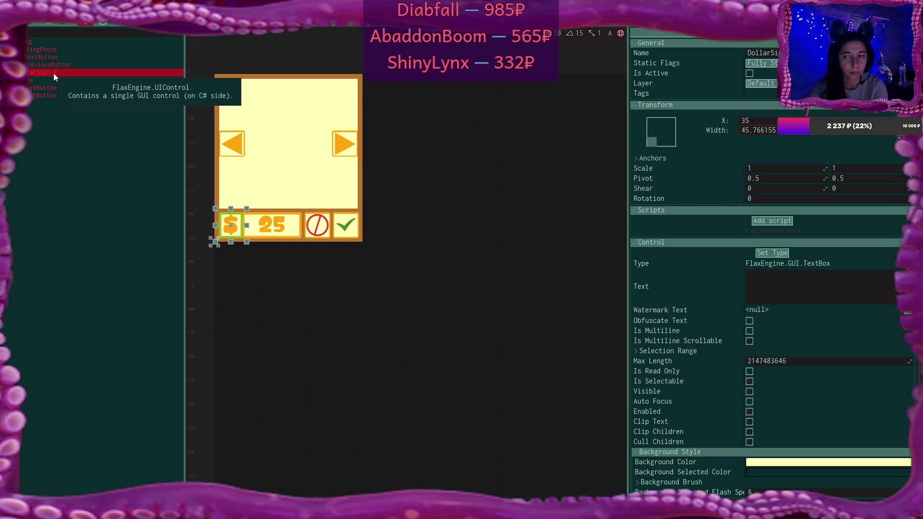
click(40, 43)
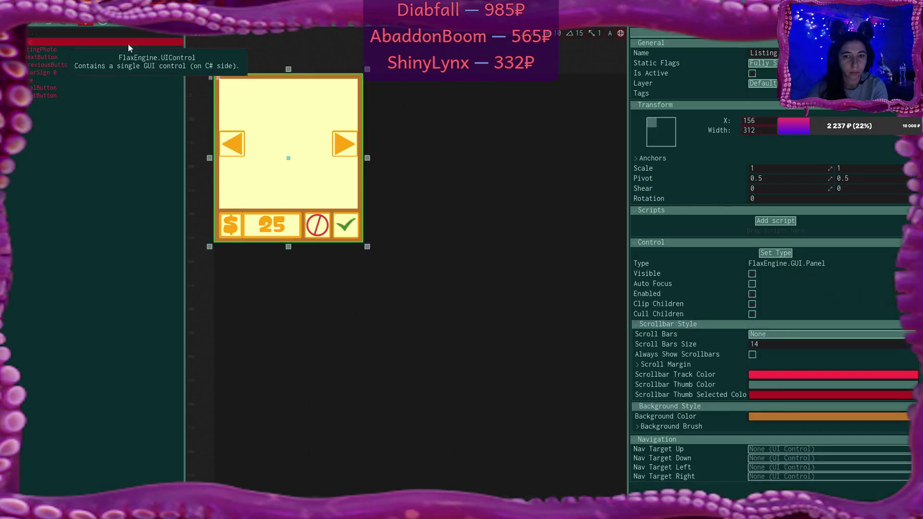
key(alt+Tab)
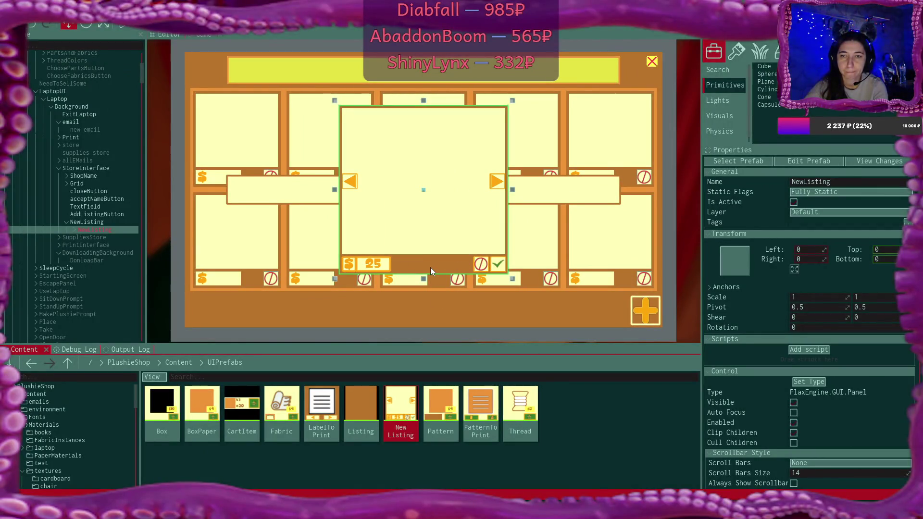
Collapse and re-expand Canvas Scalar 0, then select it to show its Constant Pixel Size scaling and scale factor
scroll(67, 242, up, 3)
click(67, 239)
mouse_move(72, 208)
mouse_down()
mouse_move(72, 77)
mouse_move(105, 79)
mouse_move(27, 61)
mouse_up()
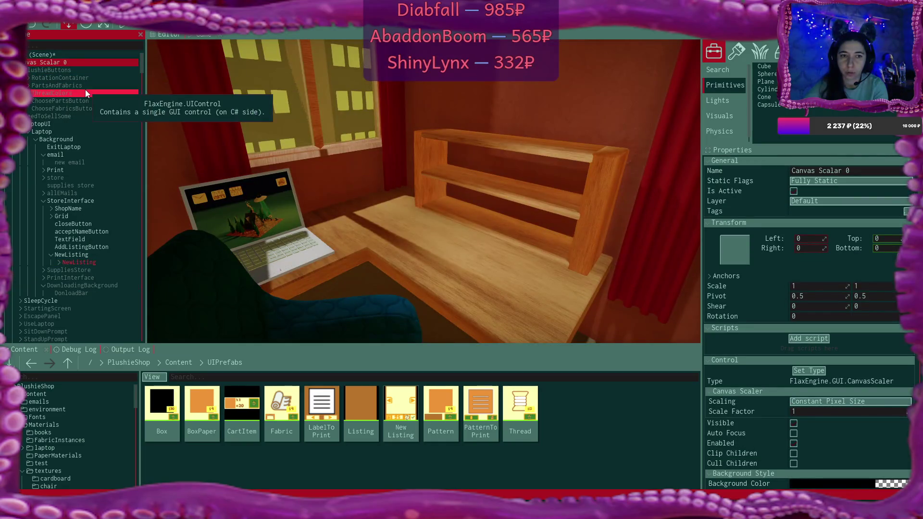
click(21, 62)
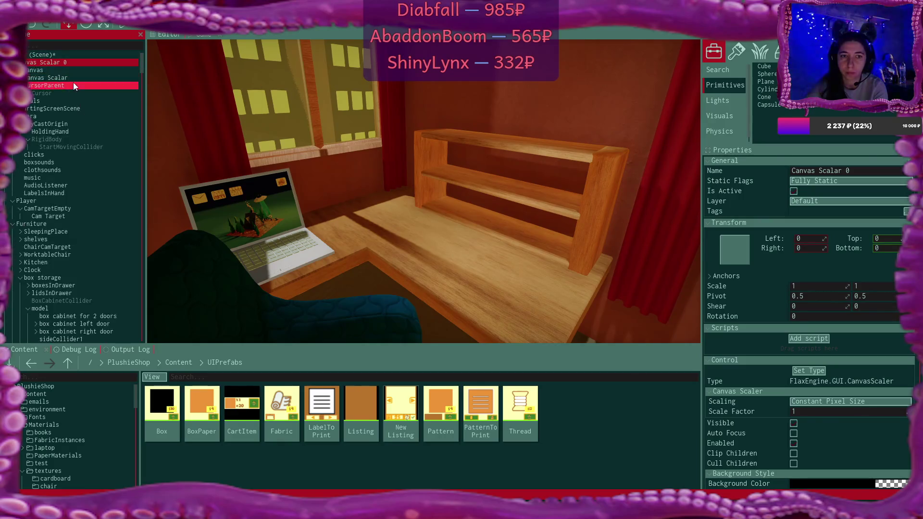
click(21, 62)
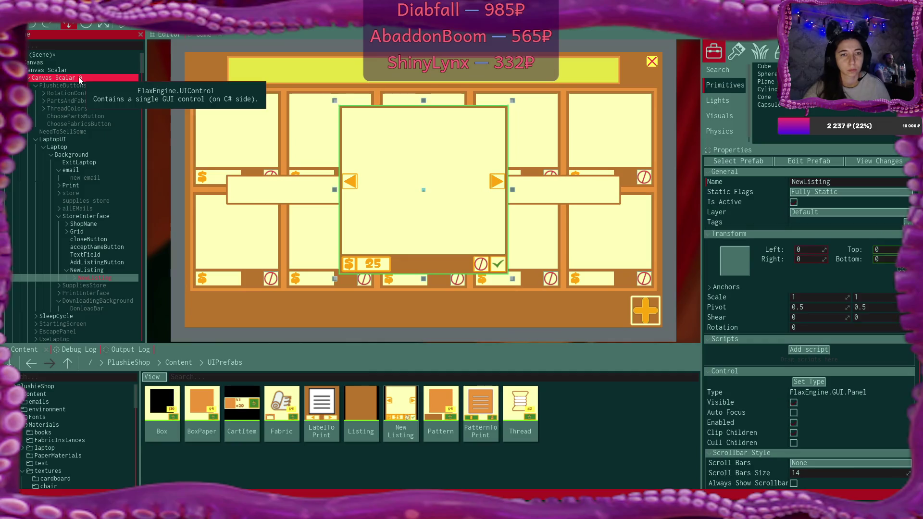
click(79, 79)
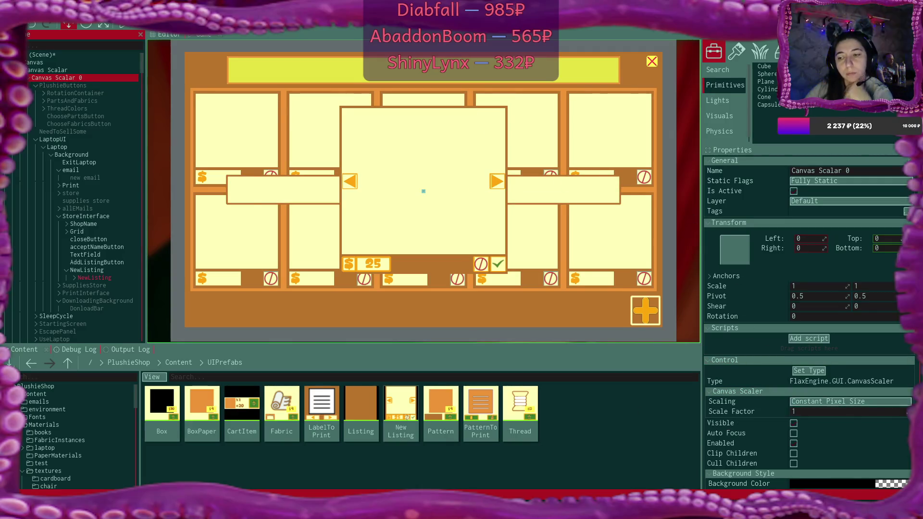
click(830, 413)
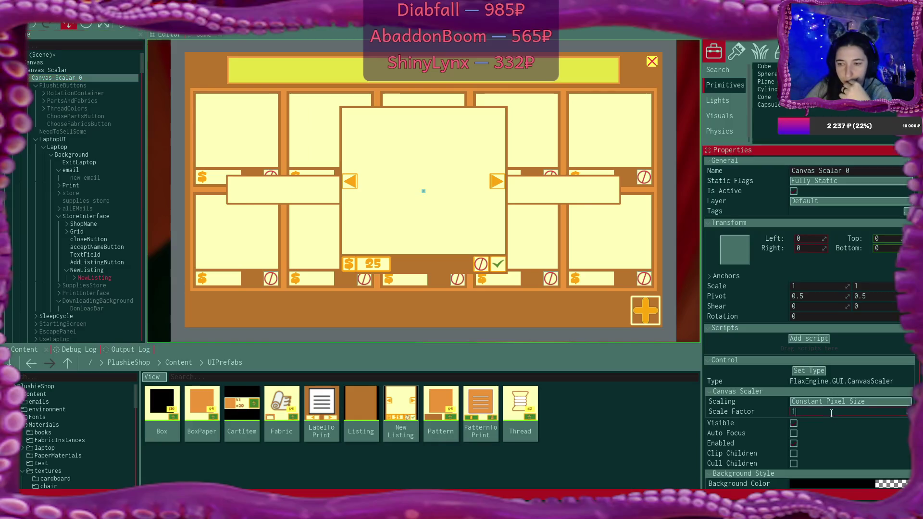
text(2)
key(Return)
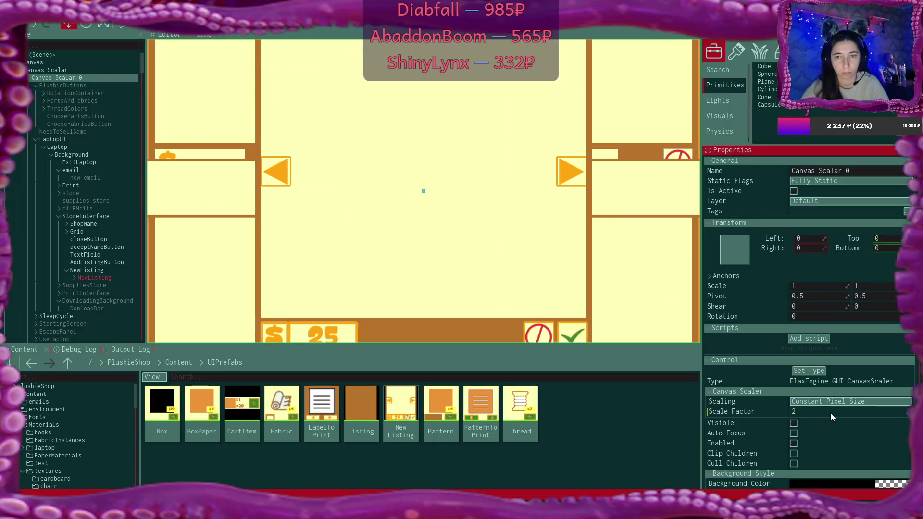
click(830, 412)
text(1)
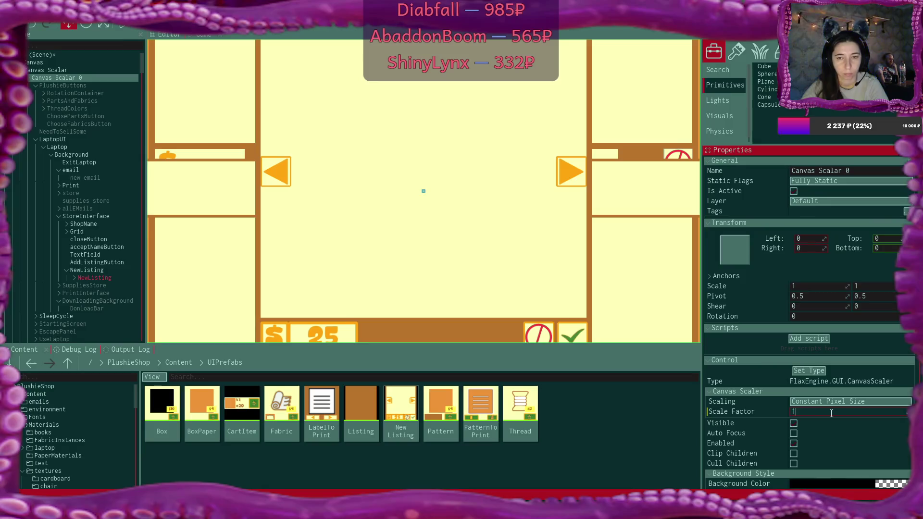
key(Return)
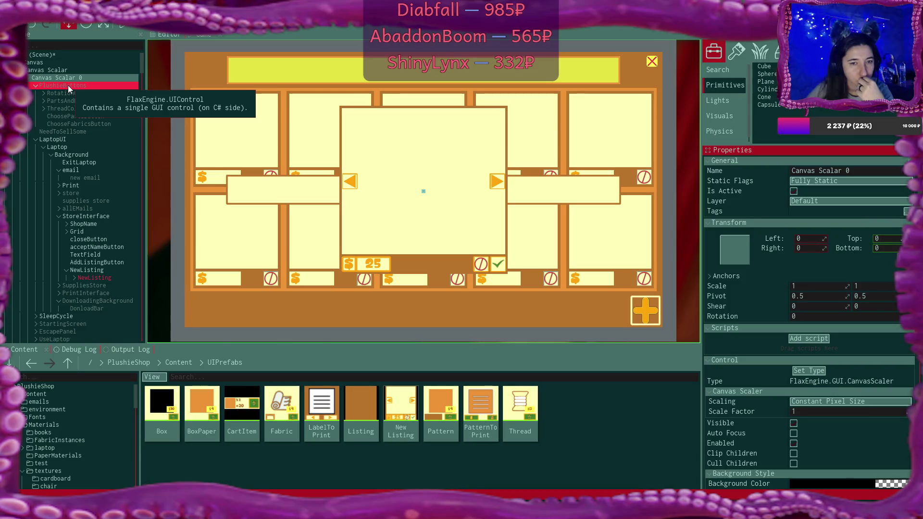
Collapse and re-expand Canvas Scalar 0 and PlushieButtons in the Scene tree
click(45, 77)
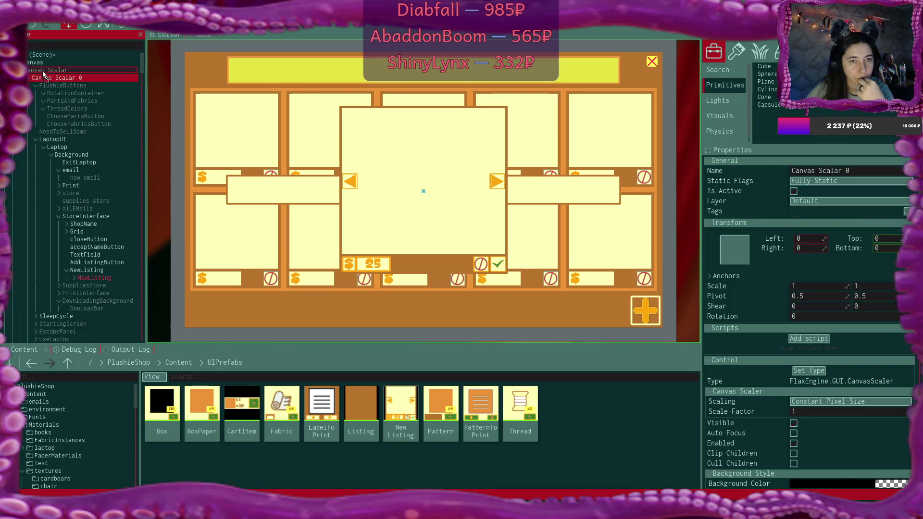
key(ctrl+z)
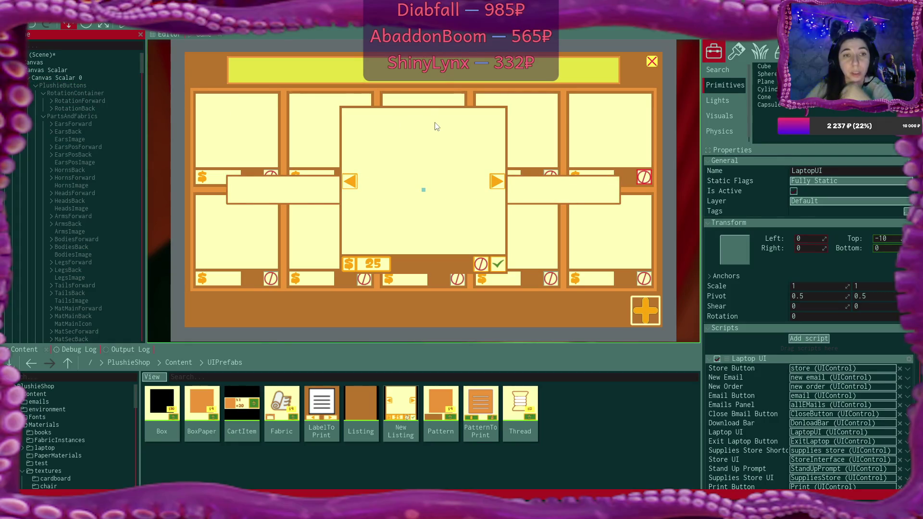
click(29, 78)
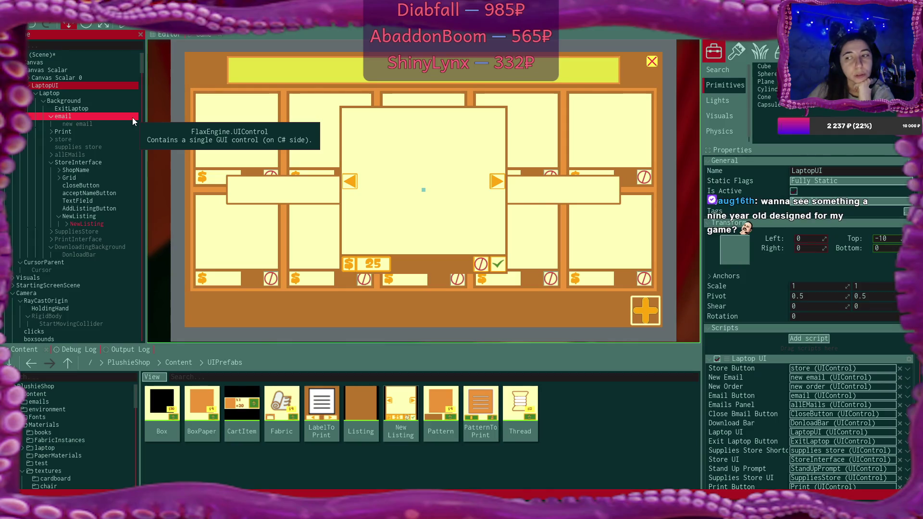
key(Up)
key(Left)
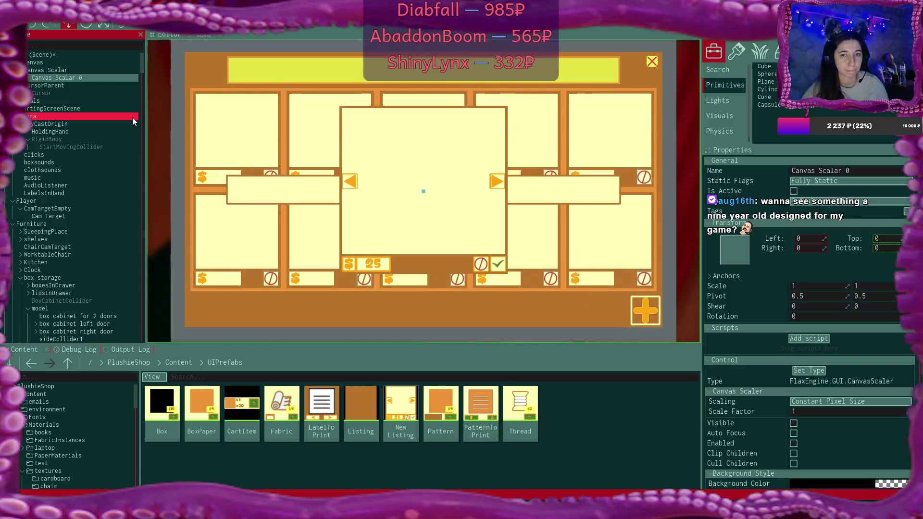
key(Right)
scroll(88, 194, down, 10)
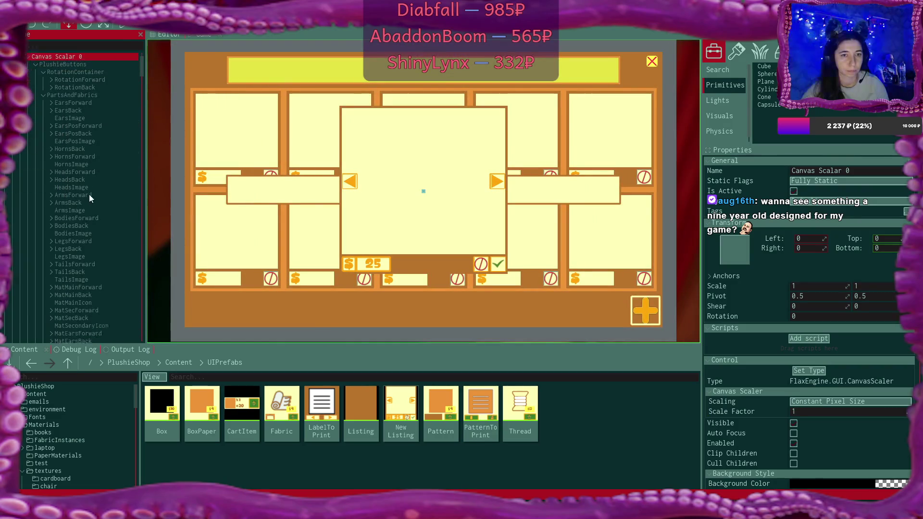
scroll(61, 99, up, 10)
click(34, 83)
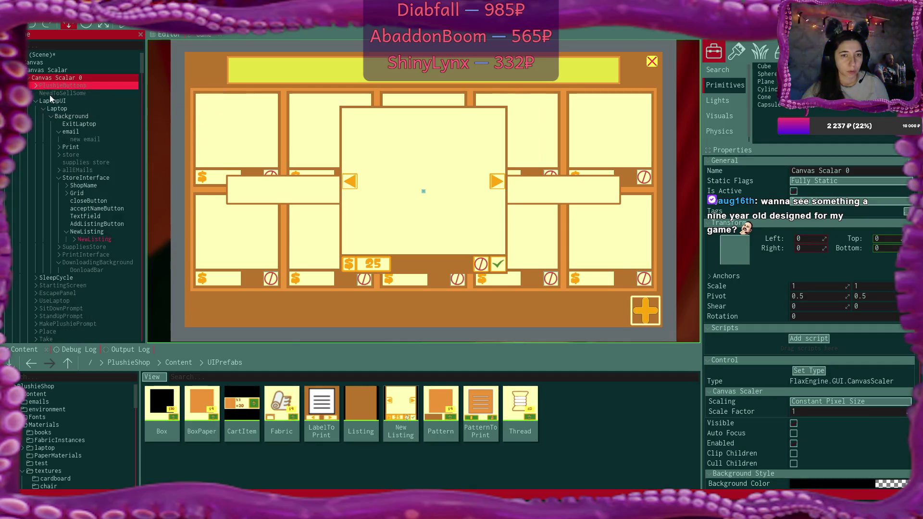
click(36, 86)
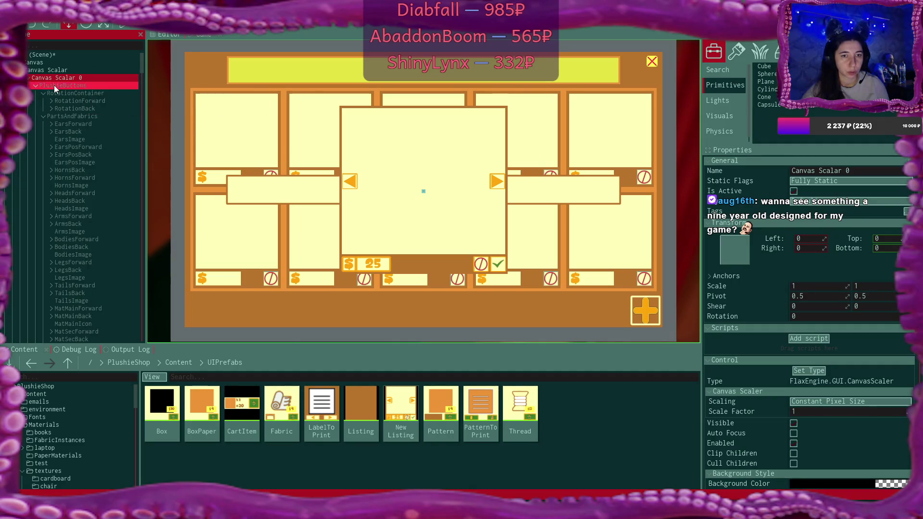
click(35, 86)
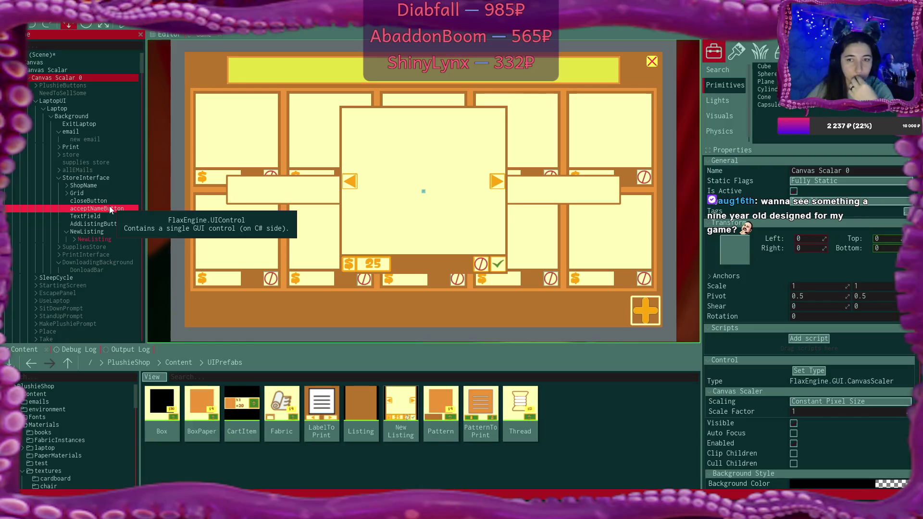
Select NewListing and expand it to reveal ListingPhoto, DollarSign, Price and the buttons
click(109, 240)
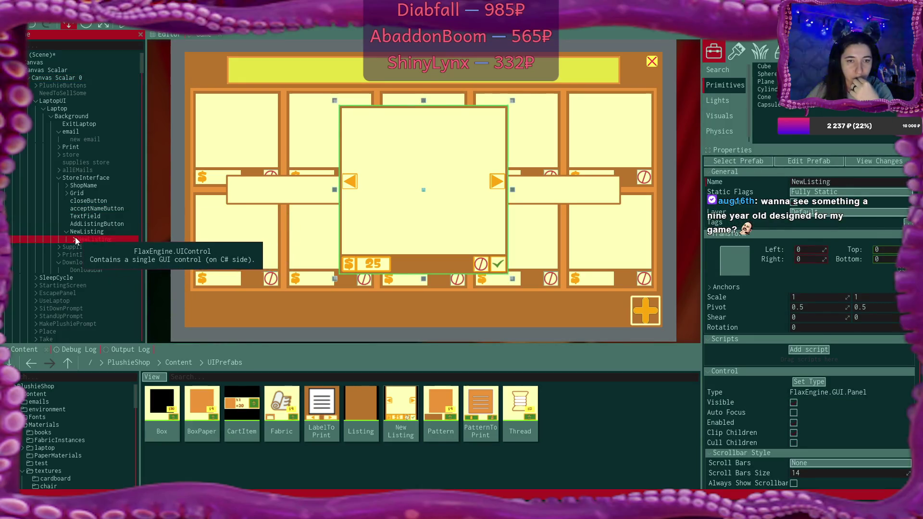
click(74, 239)
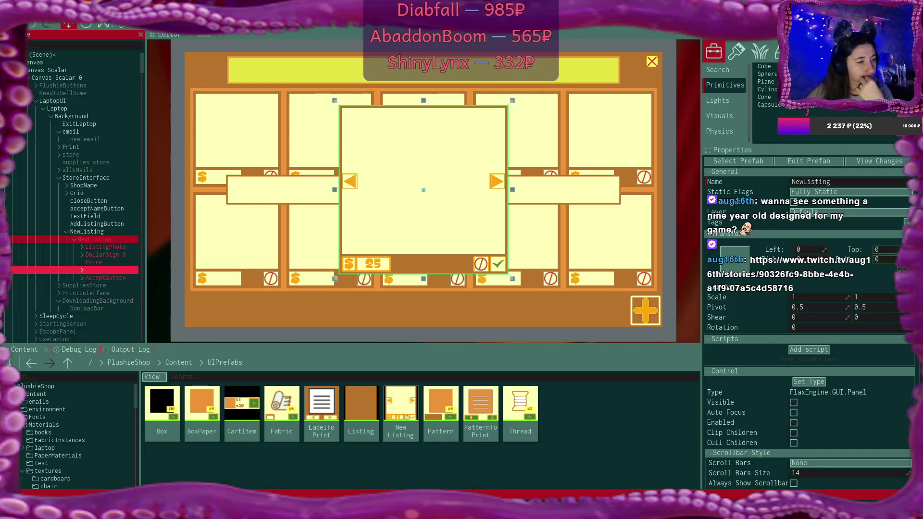
mouse_move(5, 207)
mouse_down()
mouse_move(175, 206)
mouse_move(308, 1)
mouse_up()
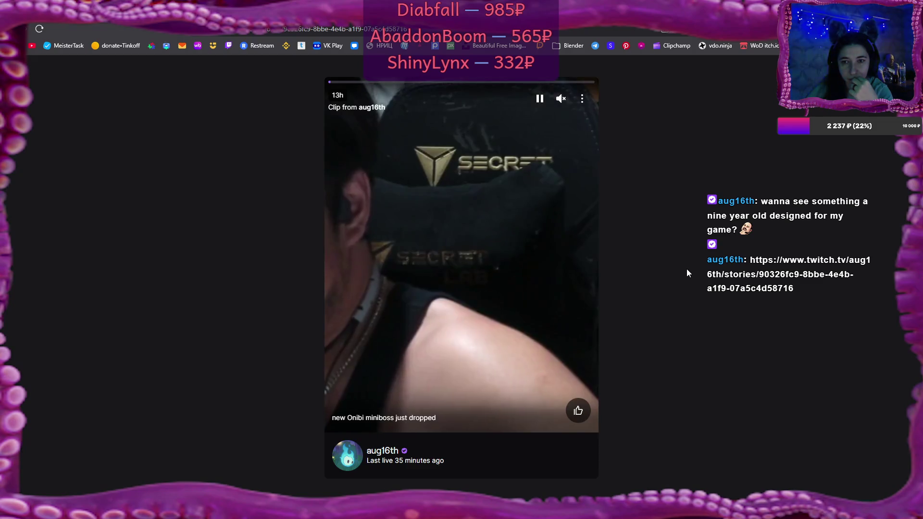
Unmute and watch the shared Twitch clip, then switch back to Flax Engine
click(561, 99)
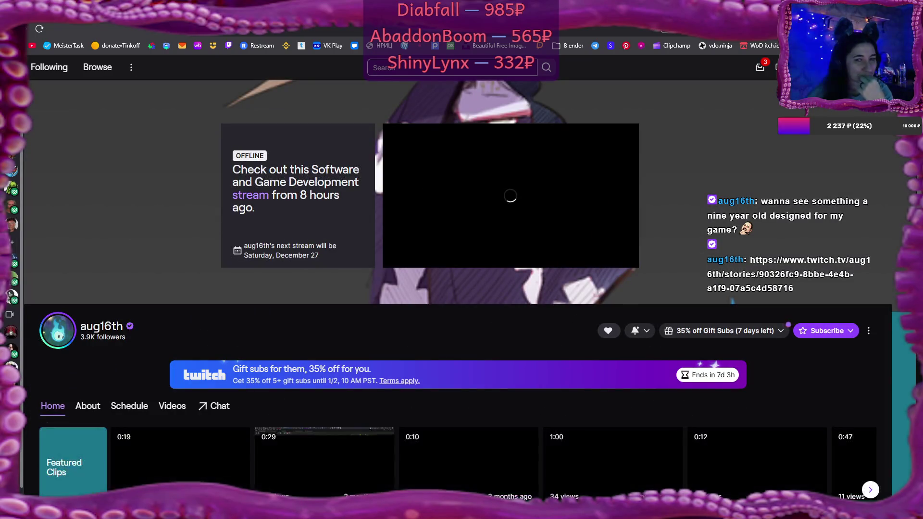
key(alt+Tab)
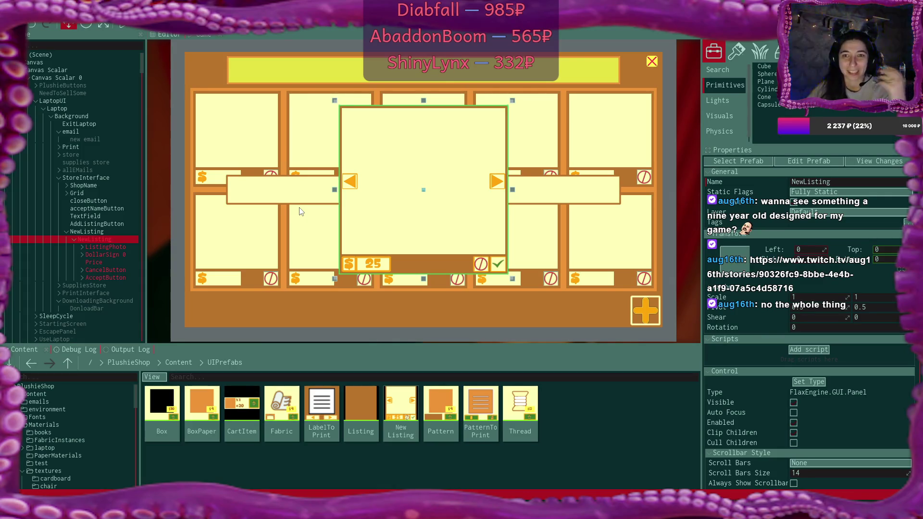
Select ListingPhoto under NewListing to view its Camera0, StoreImageMaterial, 640×640 image settings
click(114, 246)
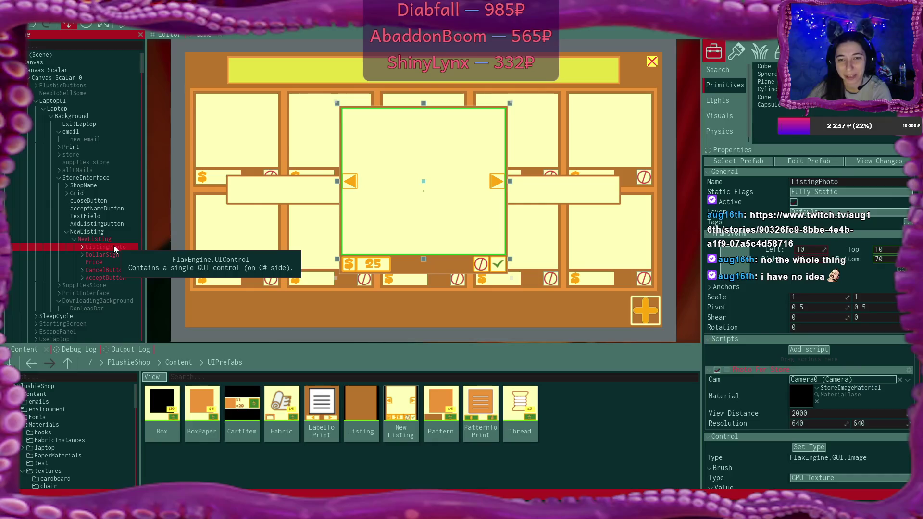
Open the Listing prefab maximised and set its root panel X position to 0
double_click(366, 415)
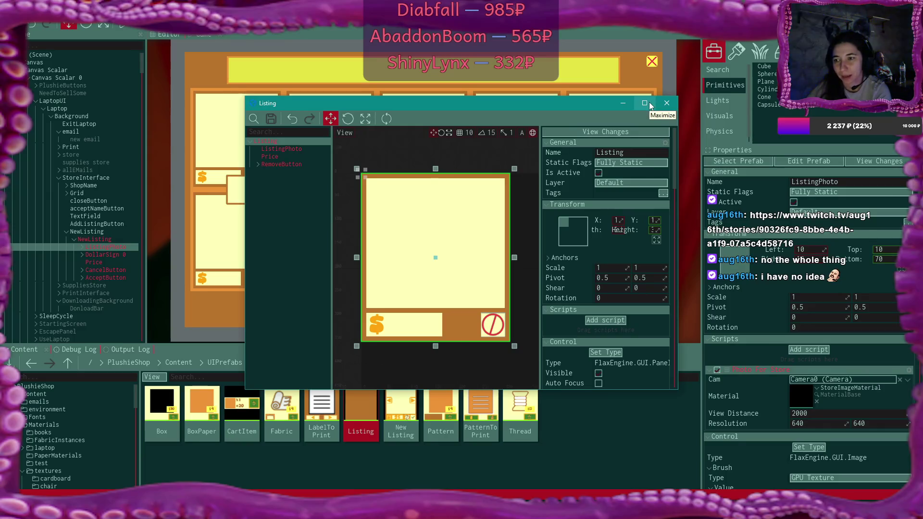
click(93, 231)
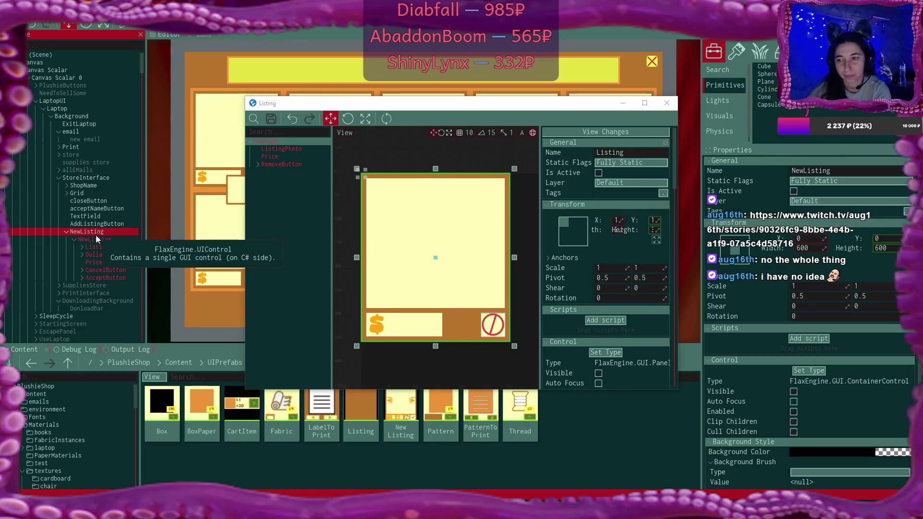
click(645, 103)
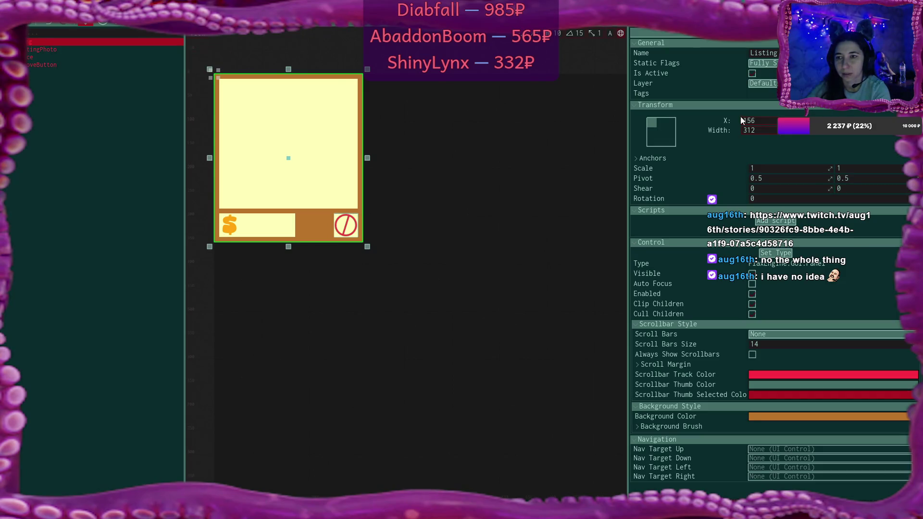
click(775, 123)
text(0)
key(Return)
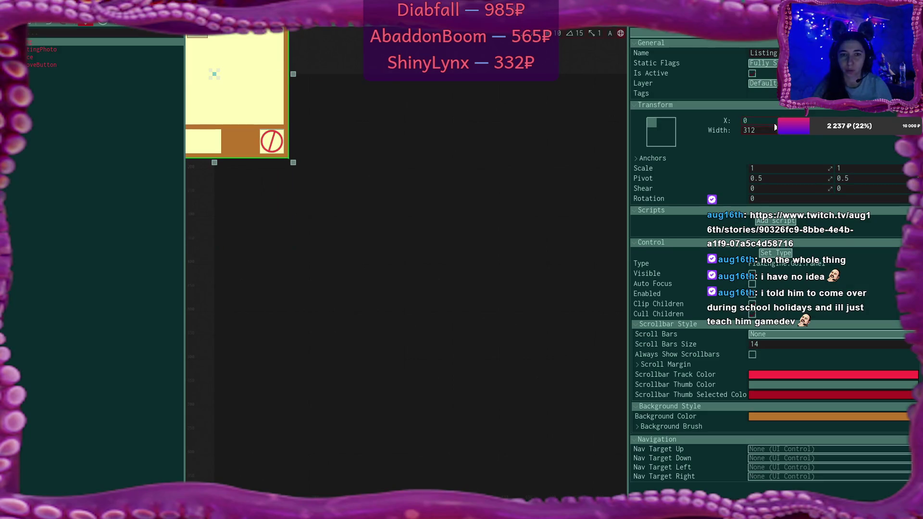
key(f)
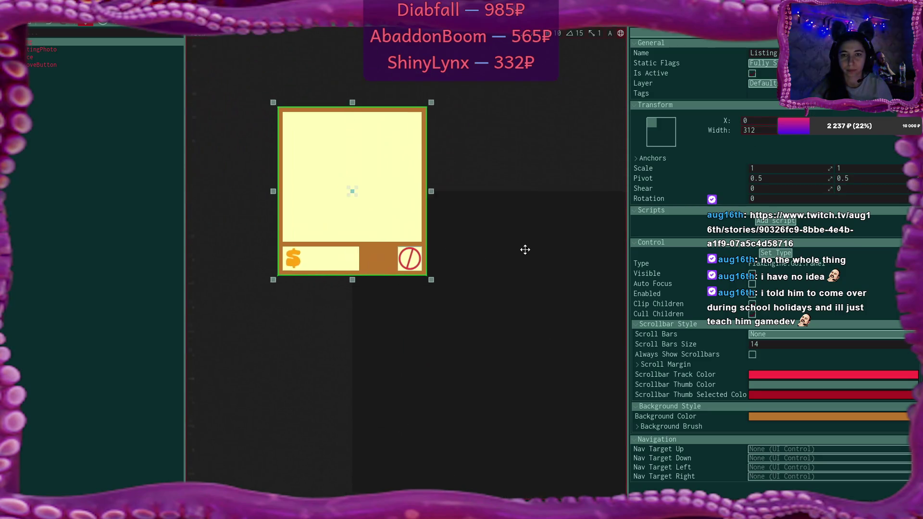
Widen the Listing root panel from 312 to 600
click(768, 133)
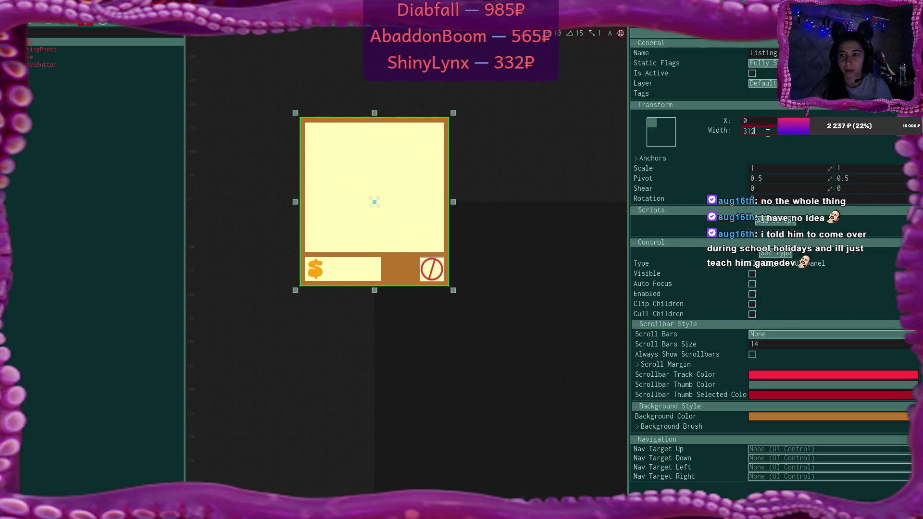
text(6)
key(BackSpace)
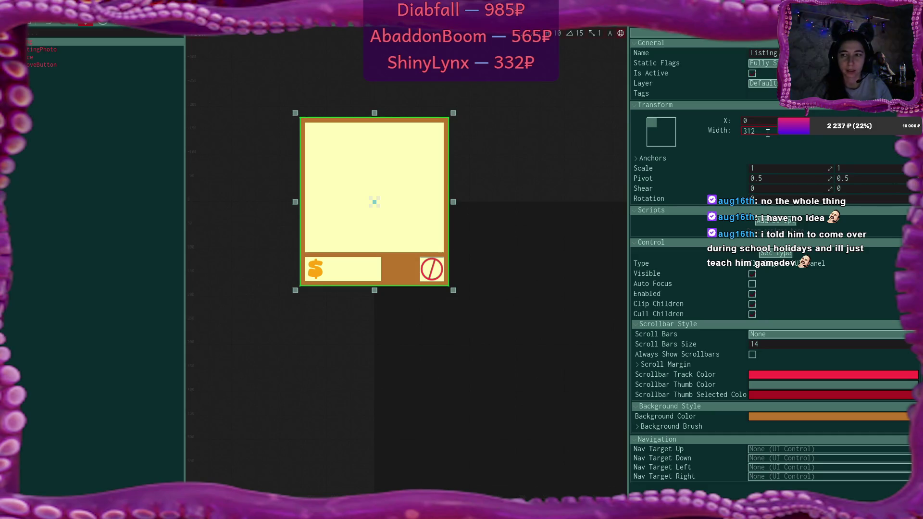
key(Return)
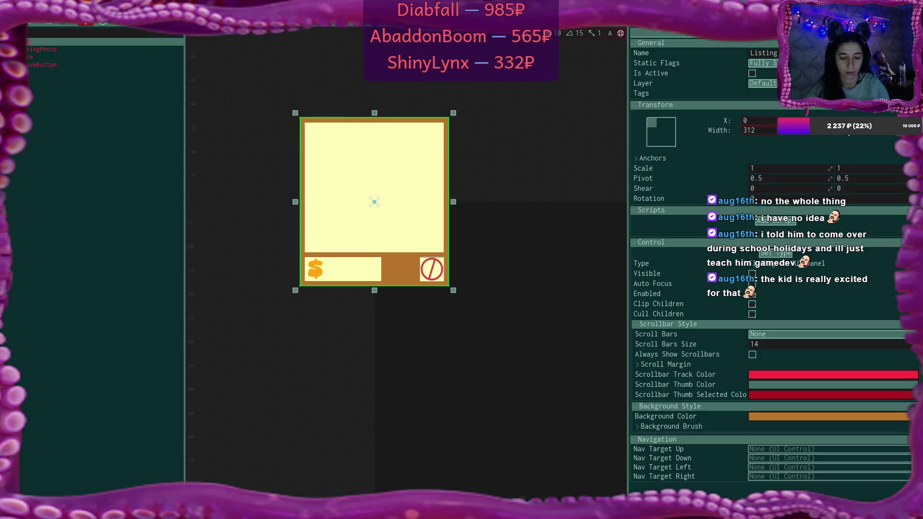
key(Return)
click(750, 130)
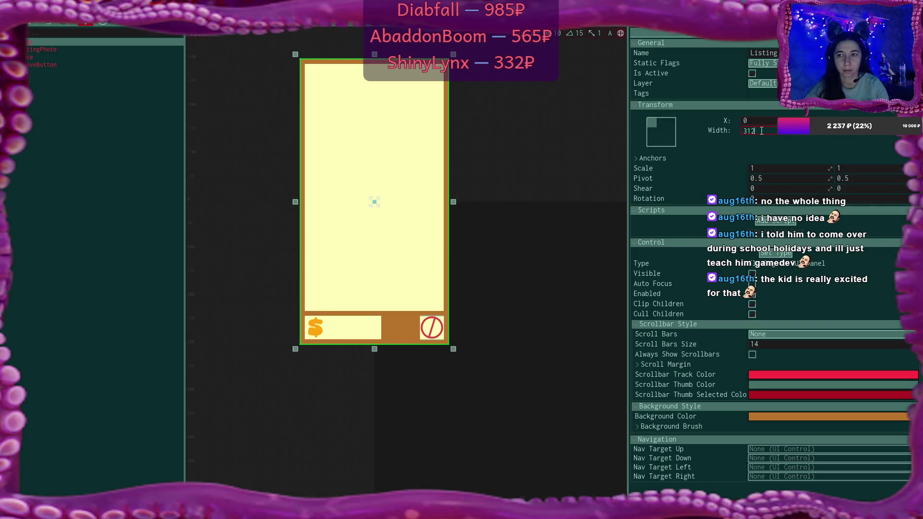
text(600)
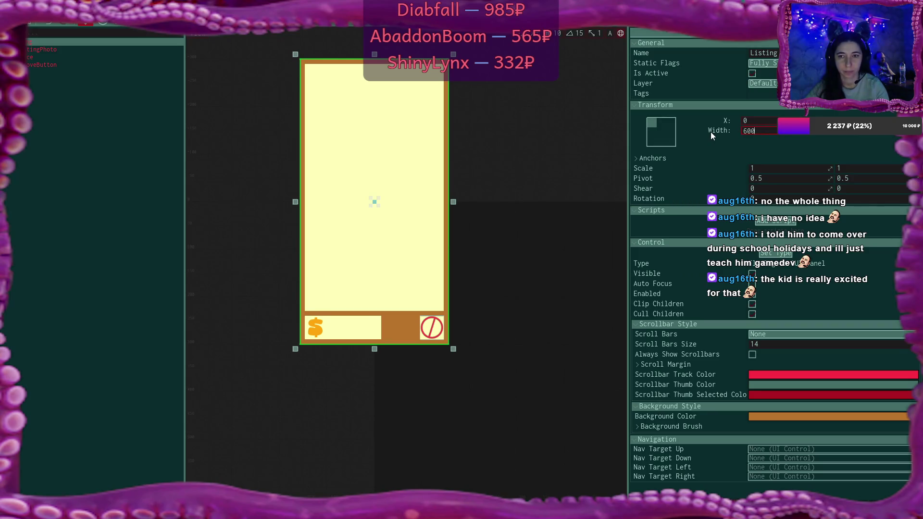
key(Return)
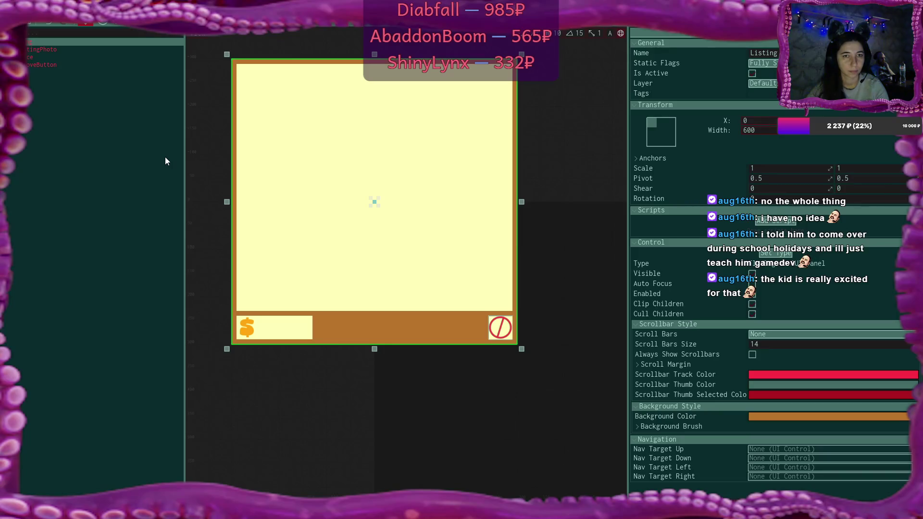
Close the Listing prefab without saving and open the NewListing prefab
key(ctrl+w)
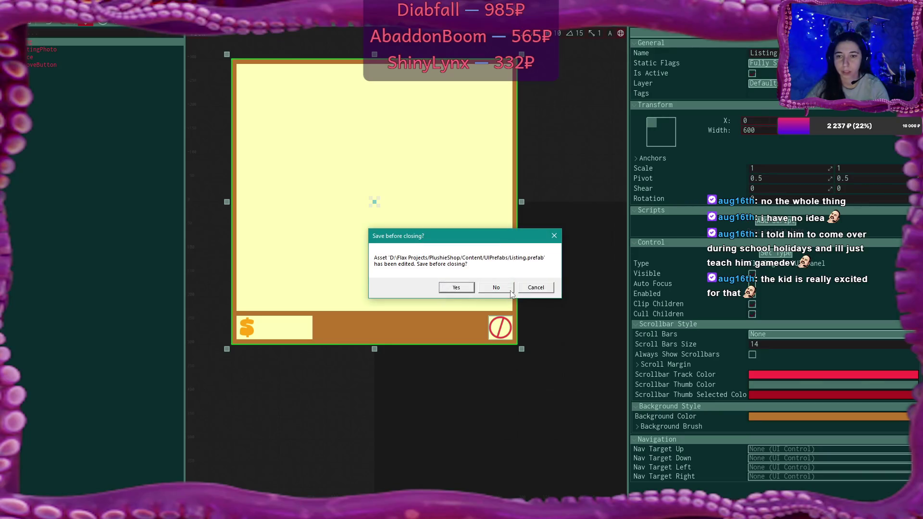
click(511, 291)
double_click(408, 406)
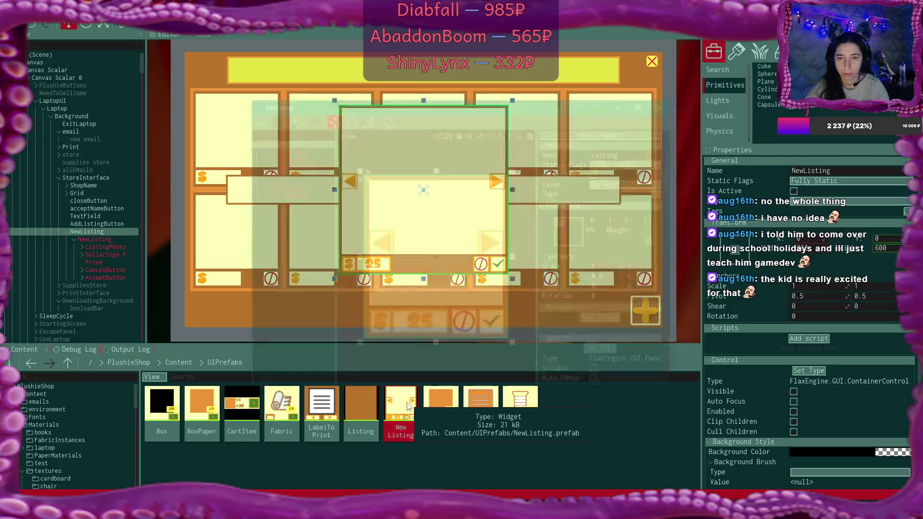
Maximise the NewListing prefab, set its root panel to X 0 and width 600, and centre it
click(652, 103)
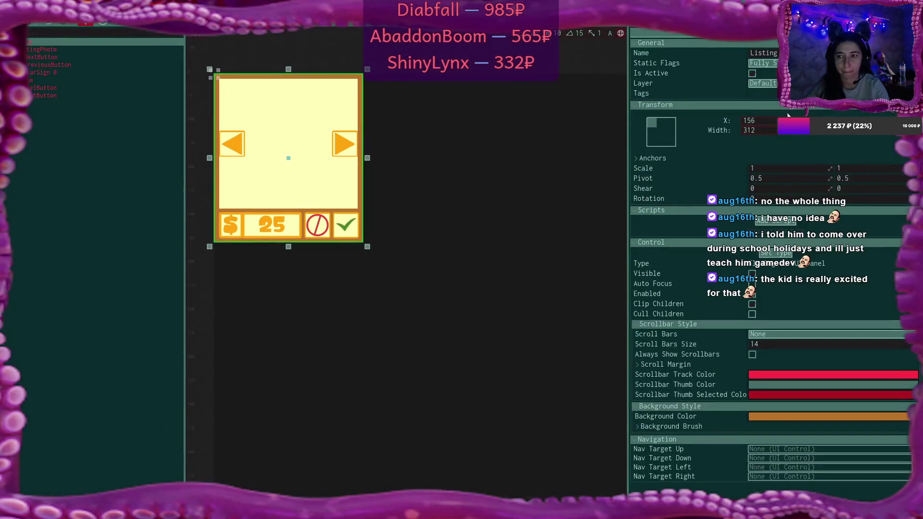
click(773, 121)
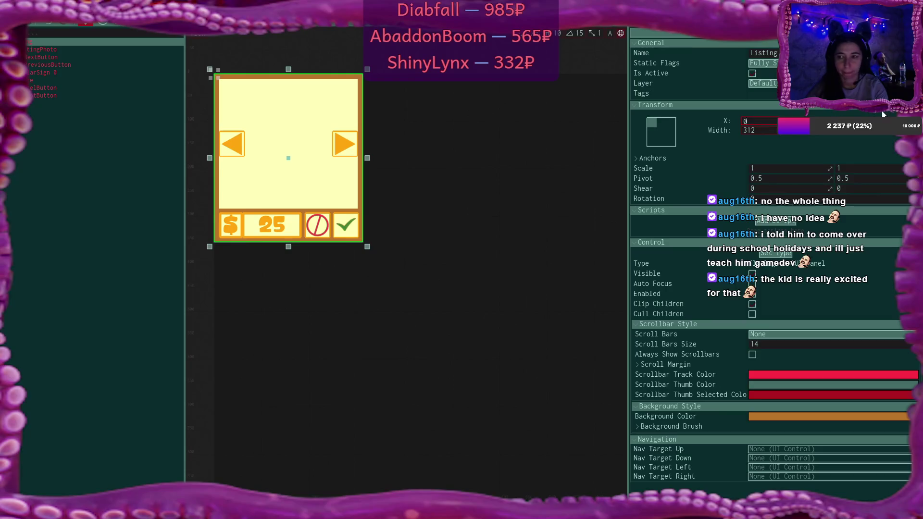
text(0)
key(Return)
click(763, 130)
key(Return)
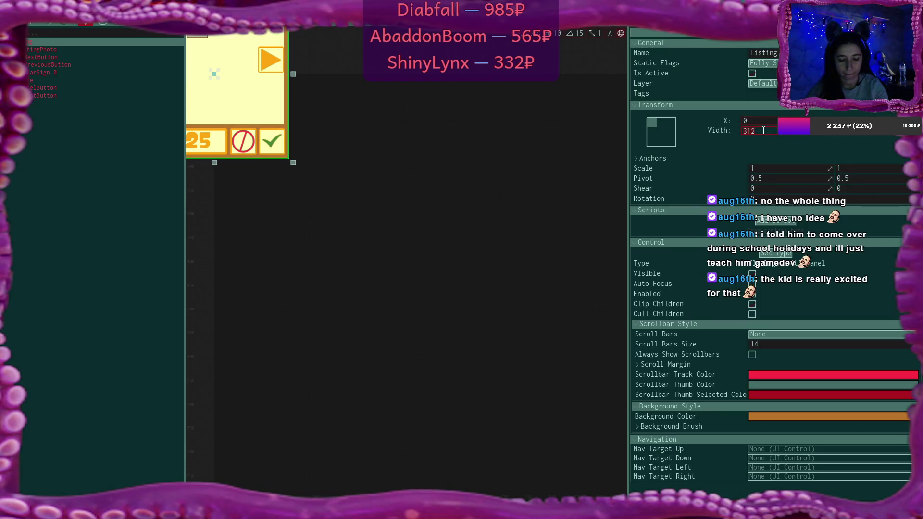
text(600)
key(Return)
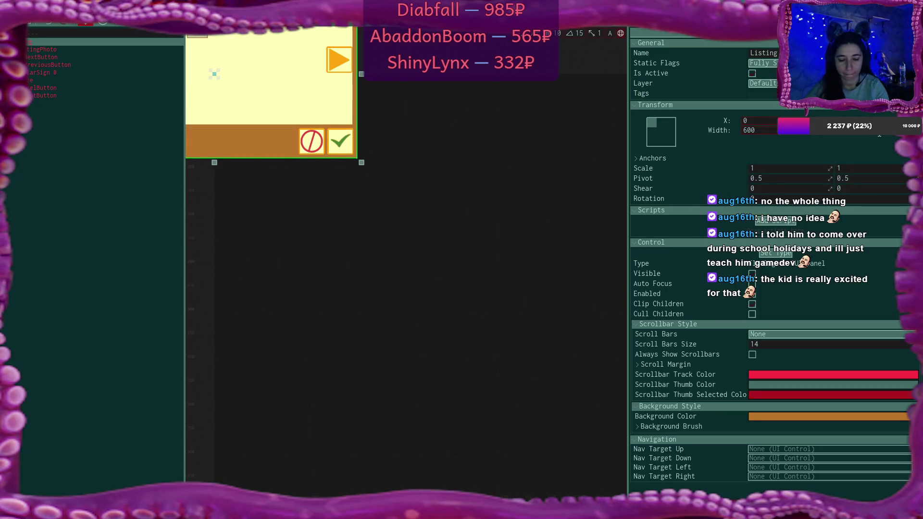
key(Return)
mouse_move(397, 293)
mouse_down()
mouse_move(558, 416)
mouse_move(531, 424)
mouse_up()
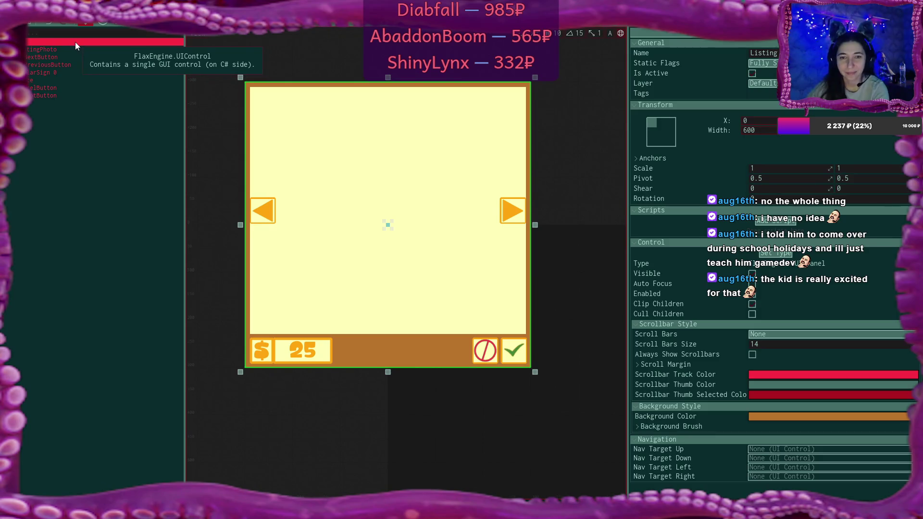
Place the NextButton arrow at X -30 and the PreviousButton arrow at X 30
click(63, 50)
click(62, 57)
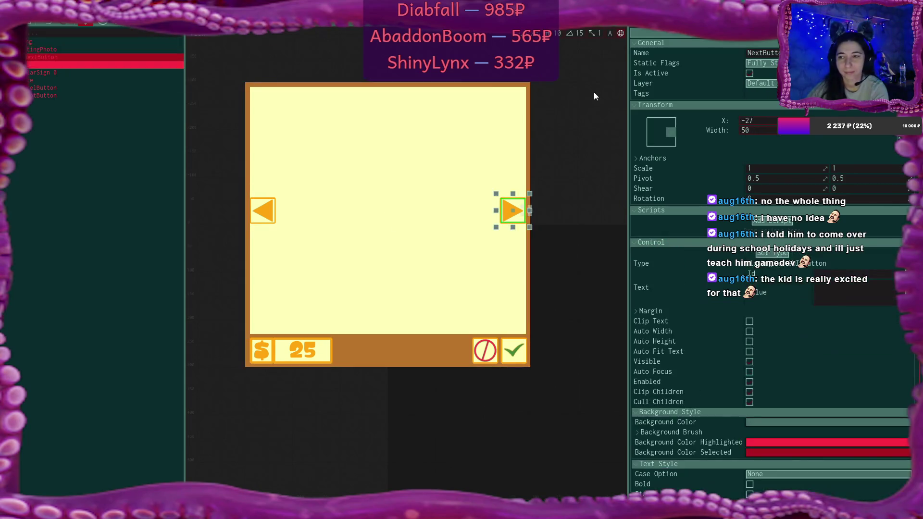
text(-30)
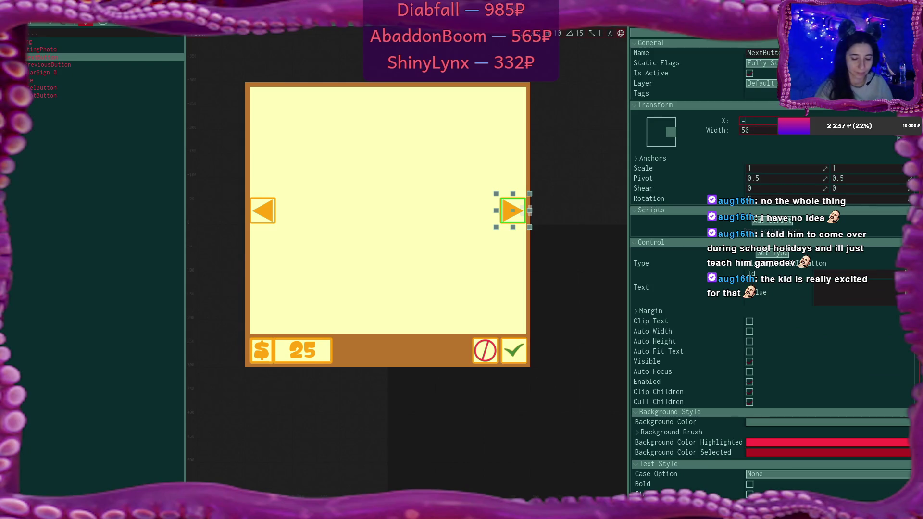
key(Return)
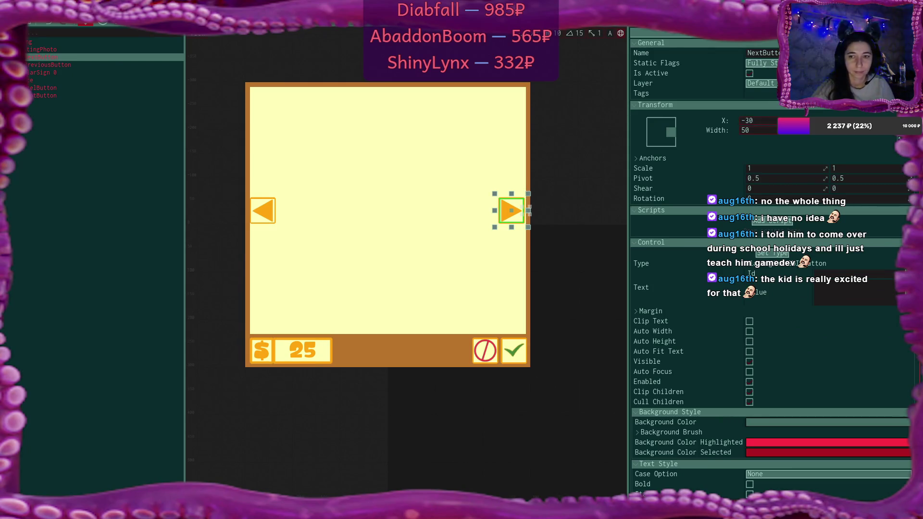
click(76, 65)
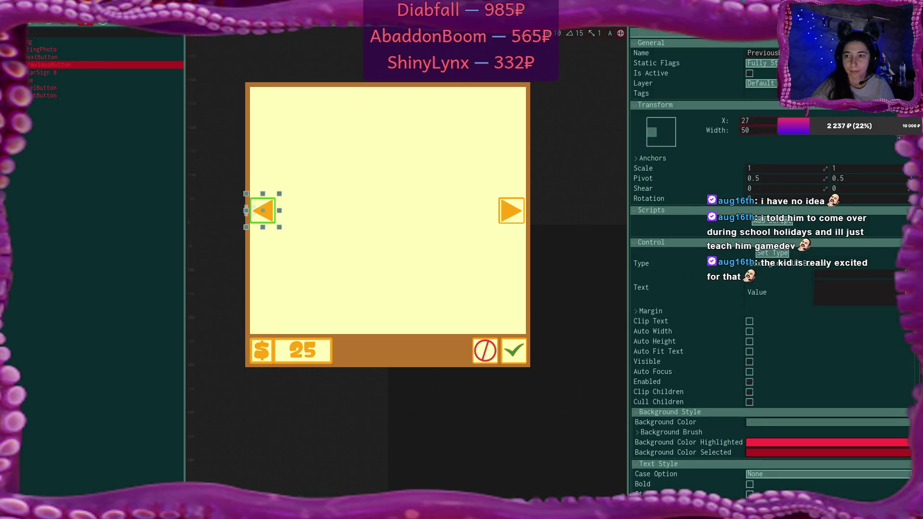
click(769, 120)
text(30)
key(Return)
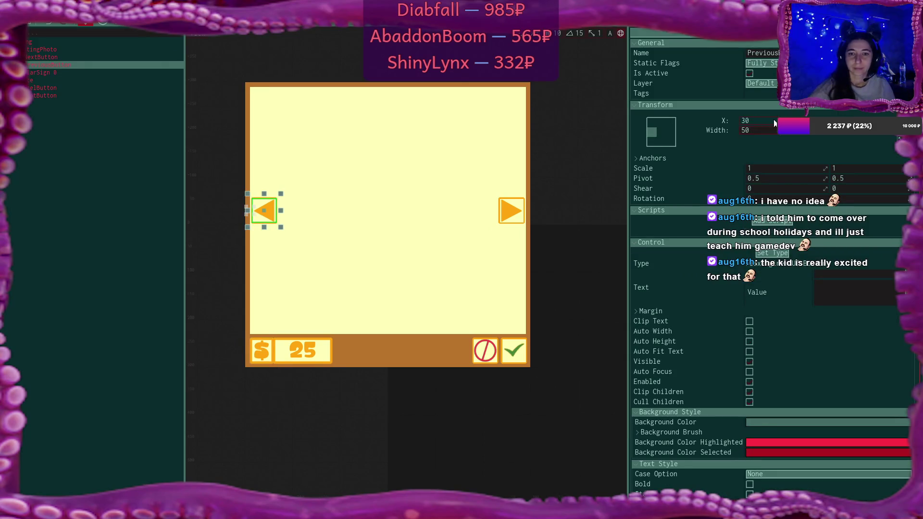
Give ListingPhoto Left and Right margins of 20, raising its bottom edge
click(74, 140)
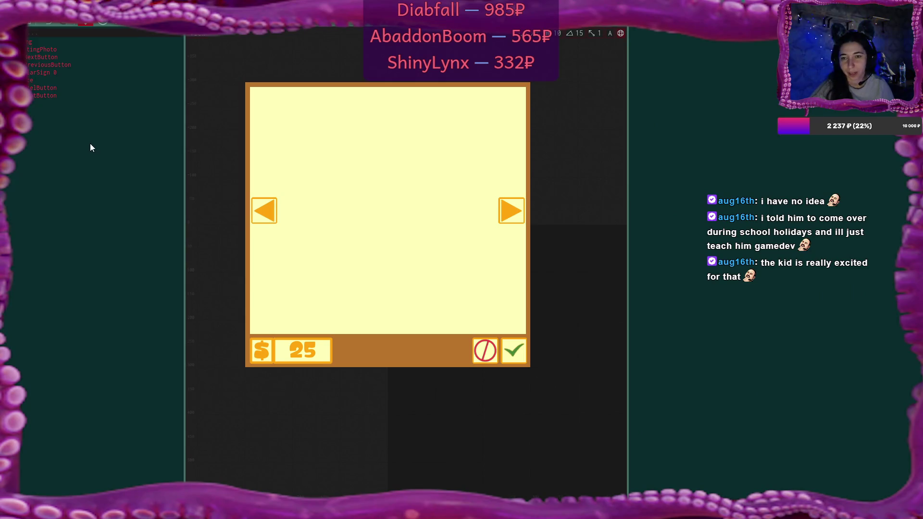
click(51, 39)
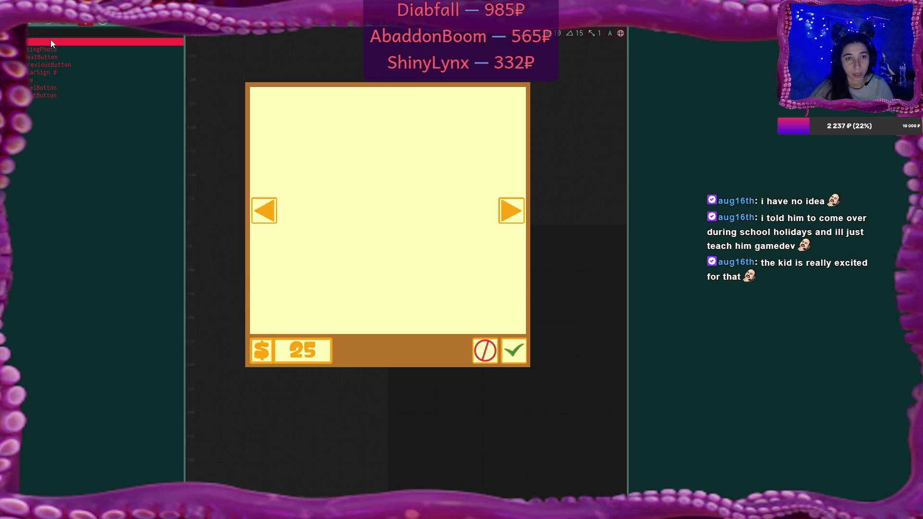
click(52, 49)
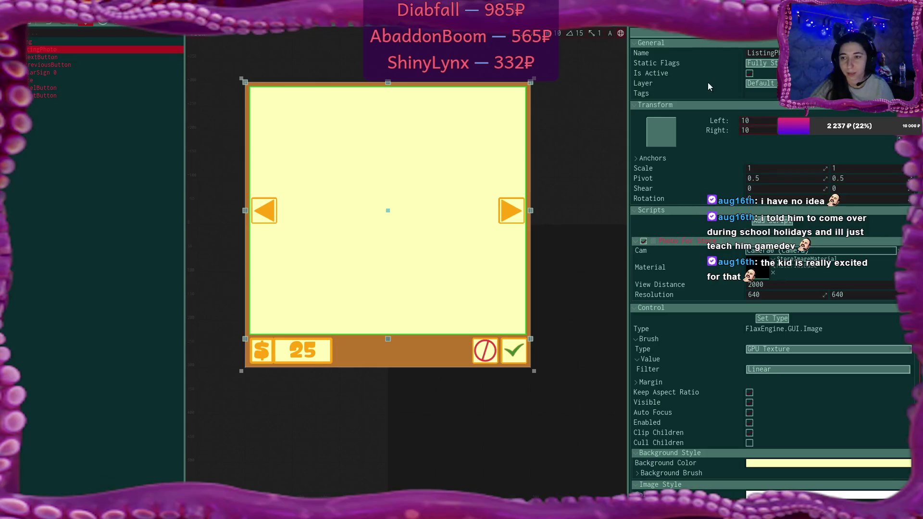
click(764, 120)
text(20)
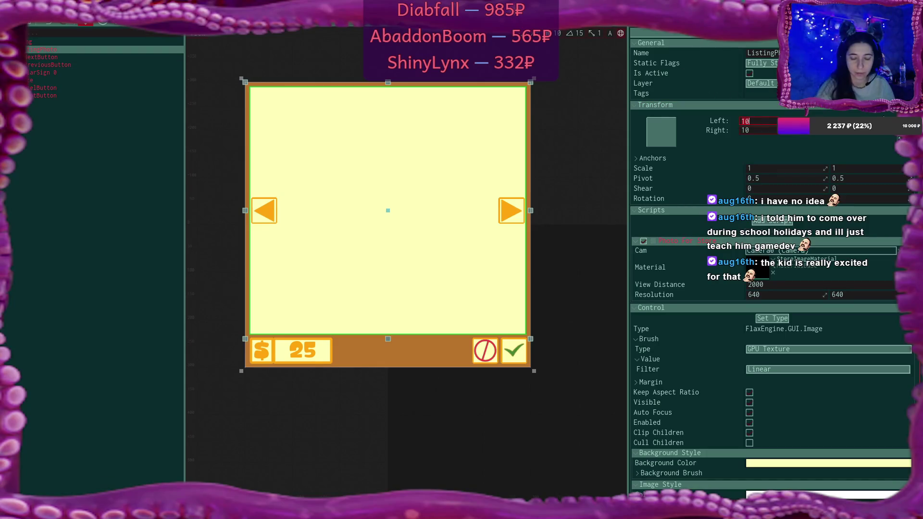
key(Tab)
key(Tab)
text(20)
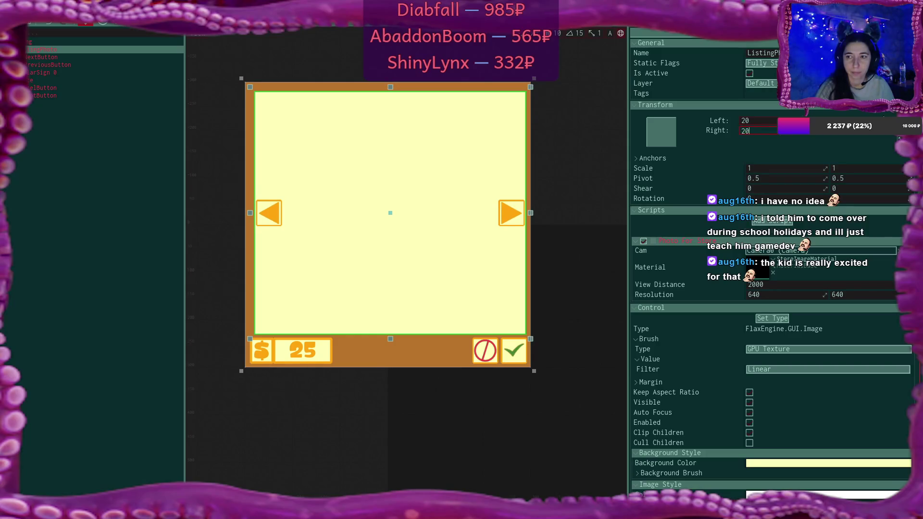
key(Tab)
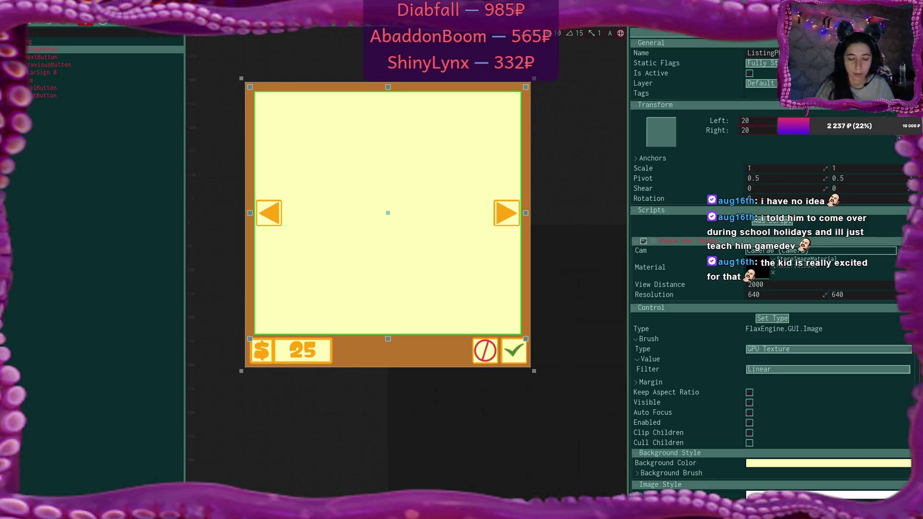
key(Tab)
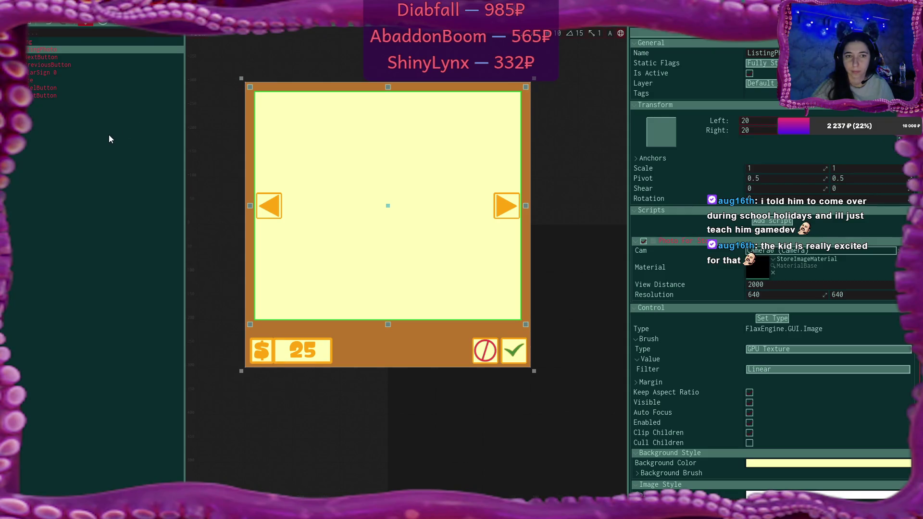
Set the AcceptButton to X -50 and width 70
click(73, 88)
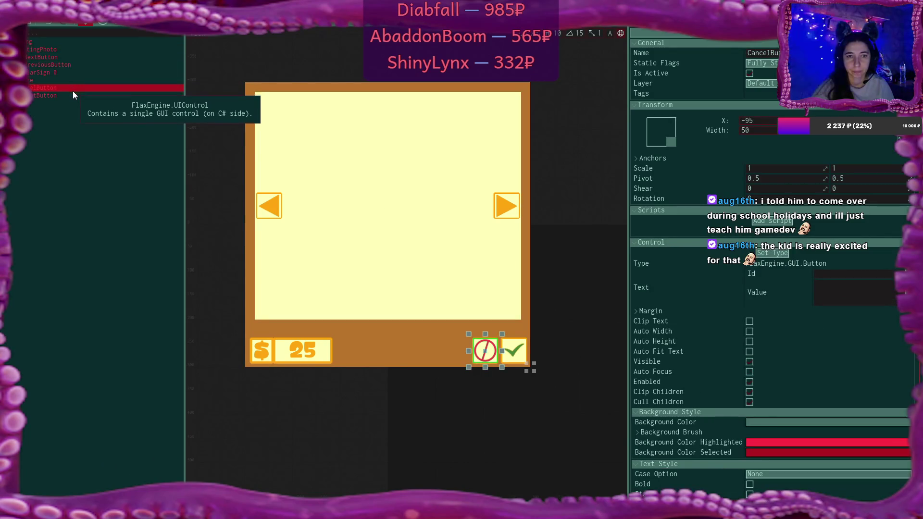
click(74, 94)
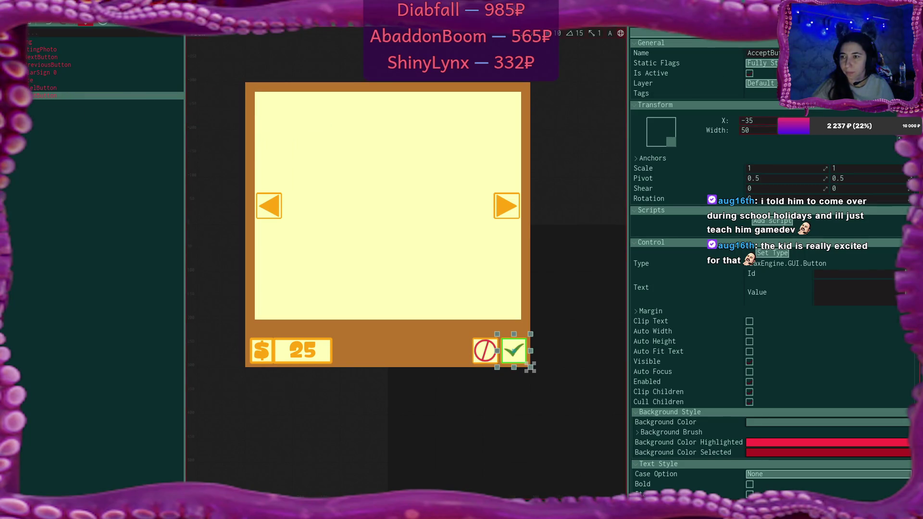
drag(530, 368, 530, 367)
key(Up)
key(Up)
key(Up)
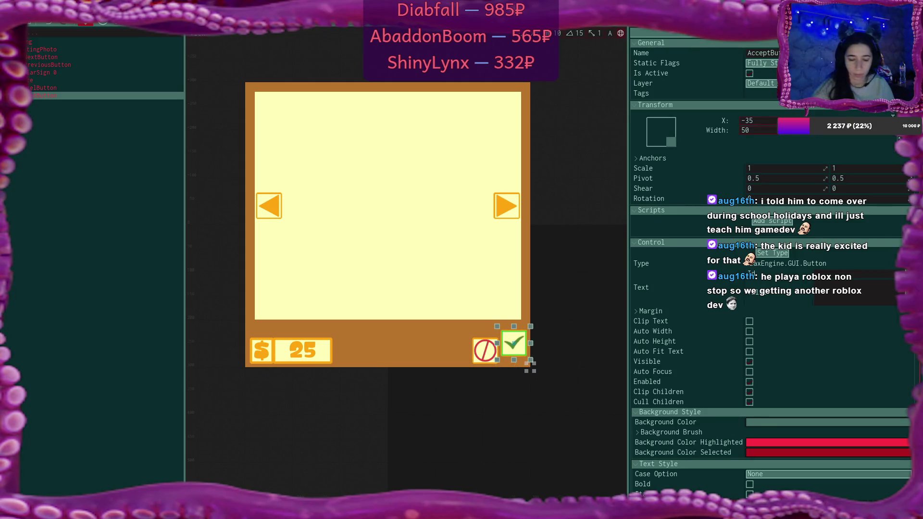
key(Down)
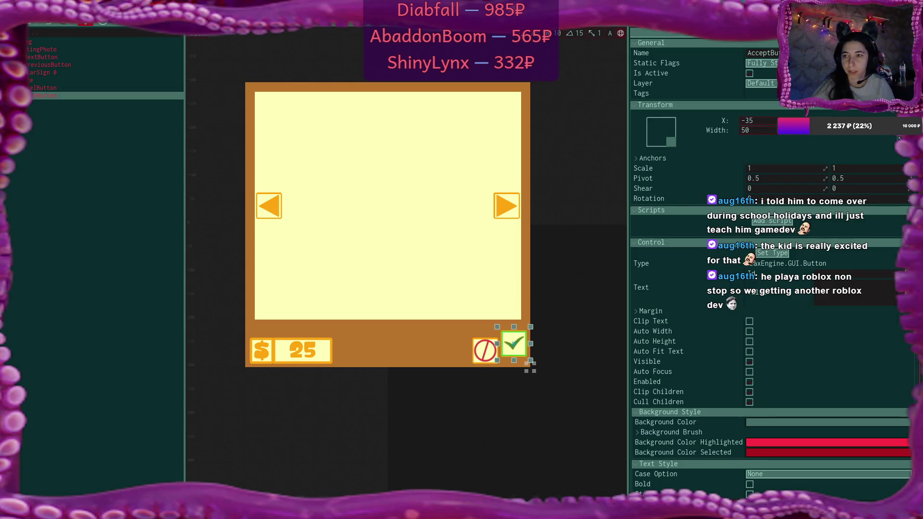
click(747, 121)
text(-50)
key(Return)
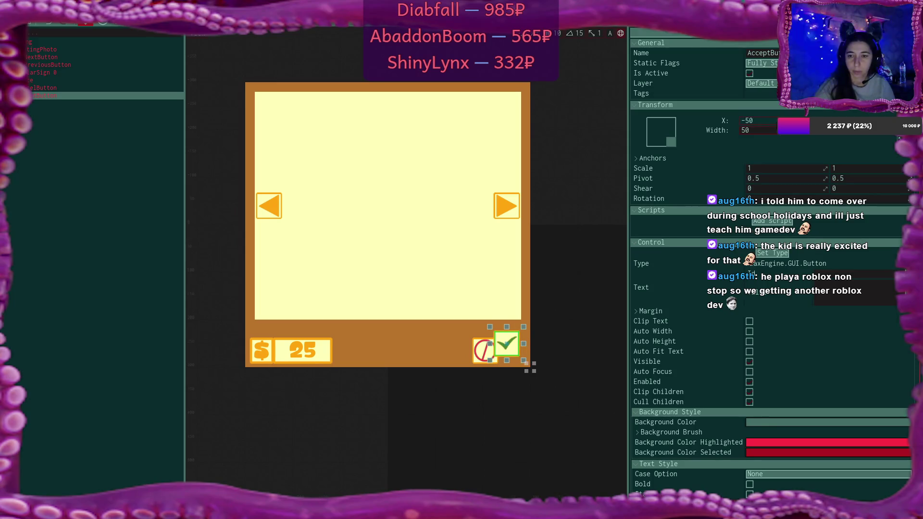
click(757, 131)
text(70)
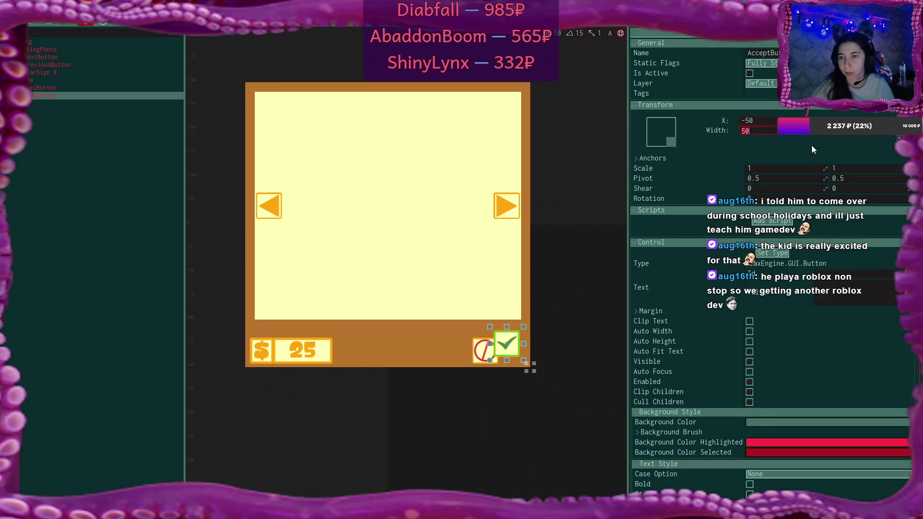
key(Return)
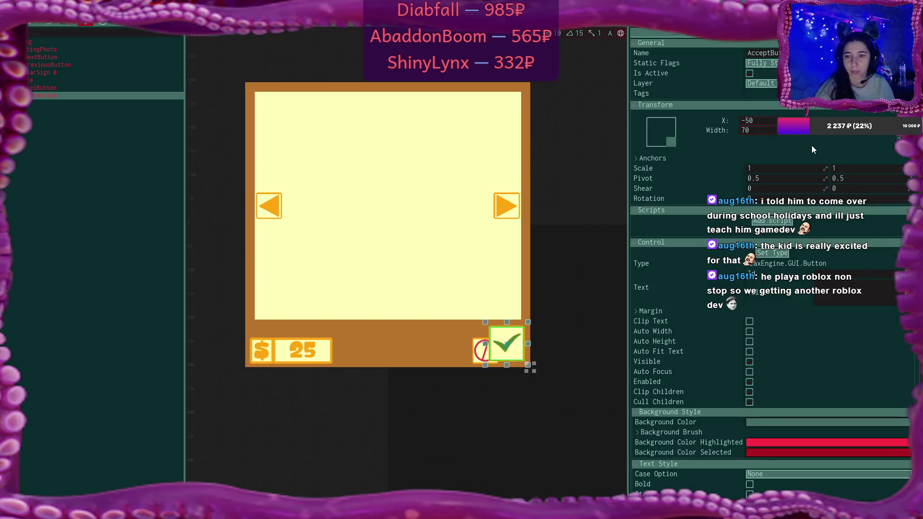
Set the CancelButton width to 70, nudge it up and shift it to X -135
click(85, 88)
click(764, 131)
text(70)
key(Return)
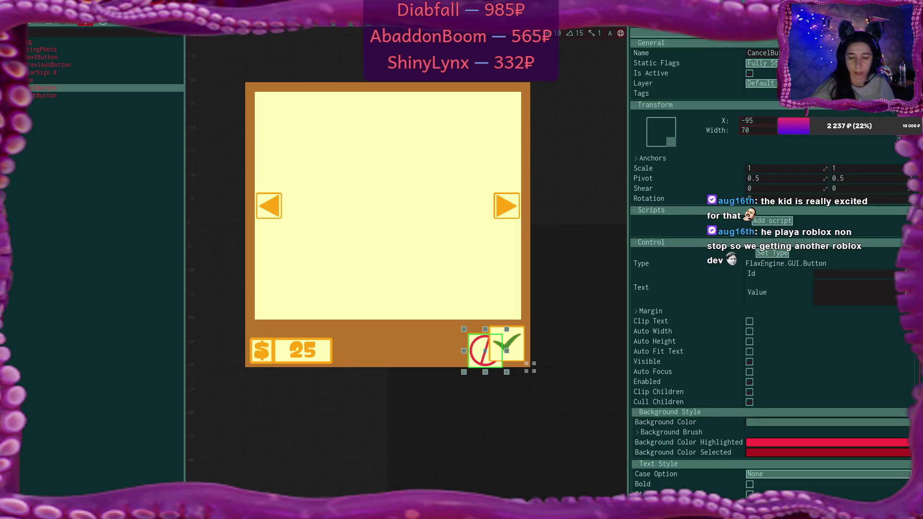
key(Return)
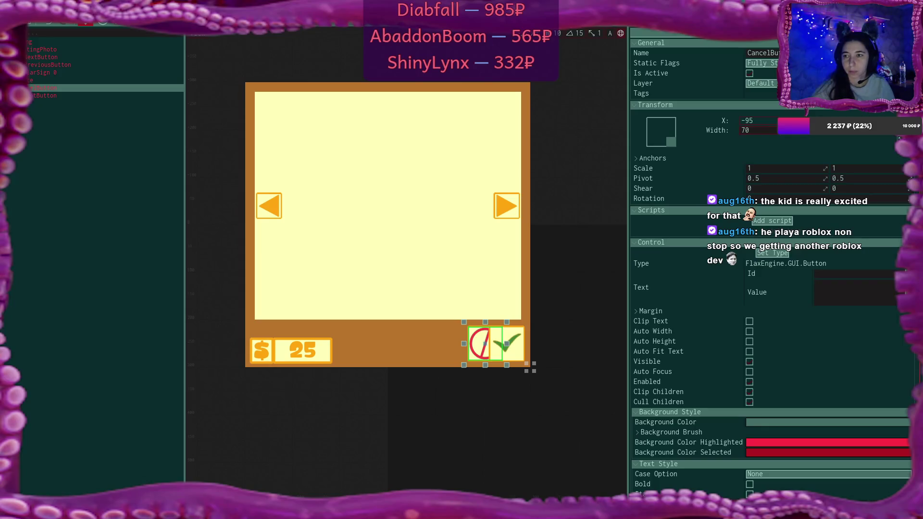
drag(760, 120, 750, 120)
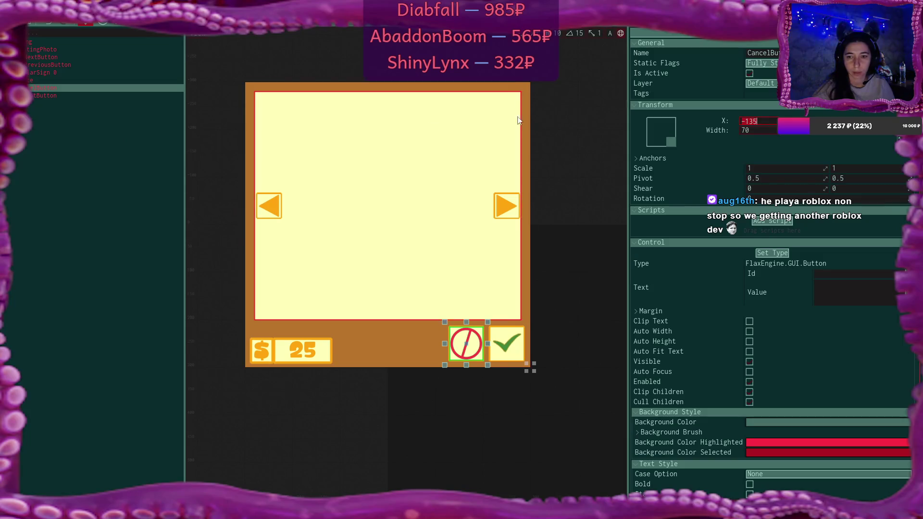
click(78, 132)
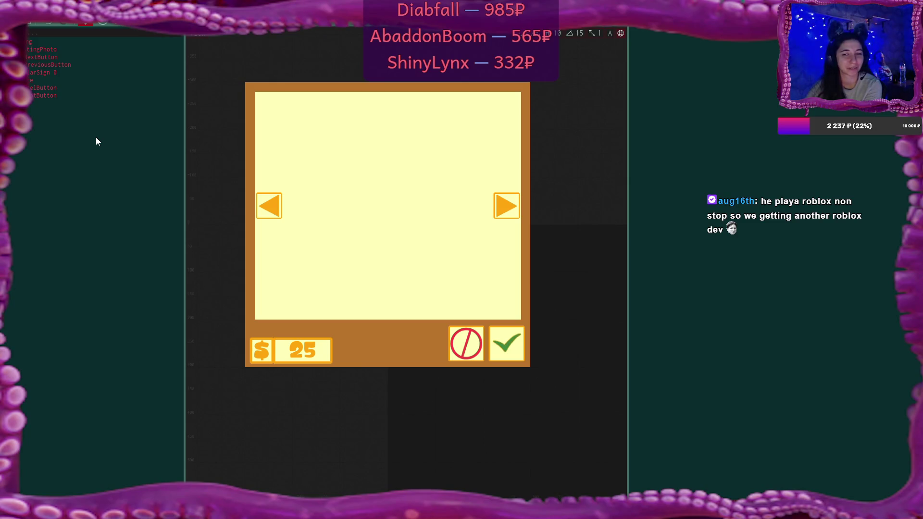
click(59, 58)
click(68, 75)
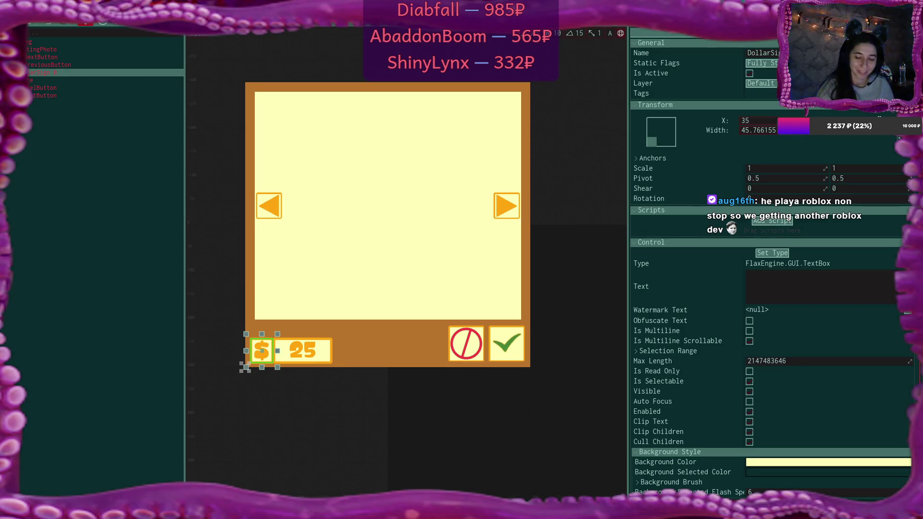
Resize the DollarSign to 45 wide and 70 tall and move it to X 50
key(Up)
click(771, 131)
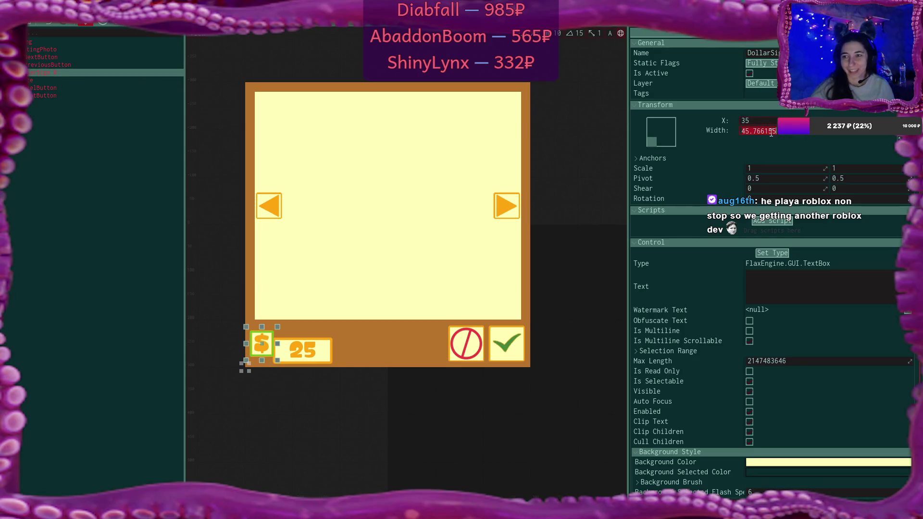
text(70)
key(Return)
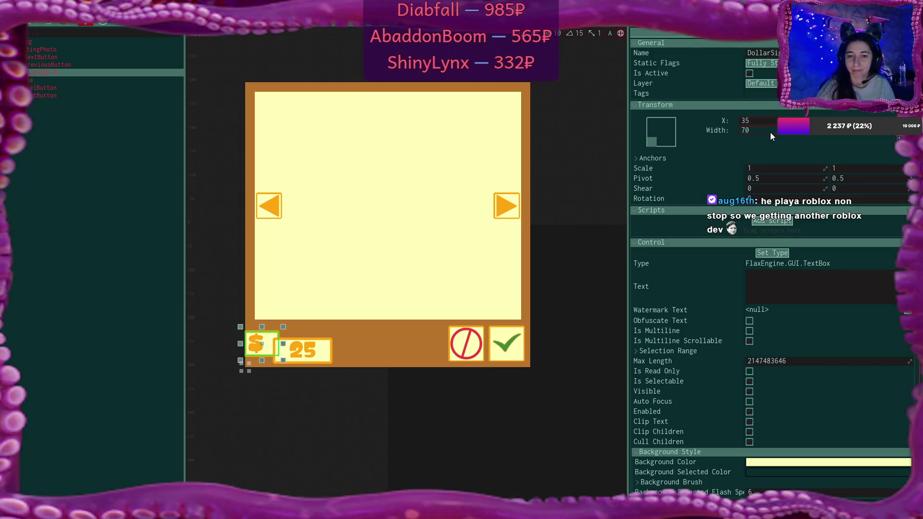
key(Tab)
text(70)
key(Return)
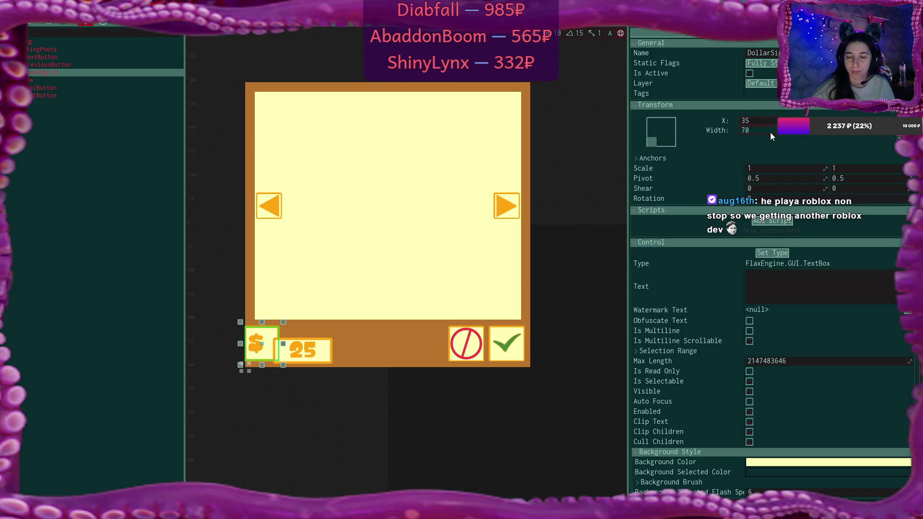
click(763, 131)
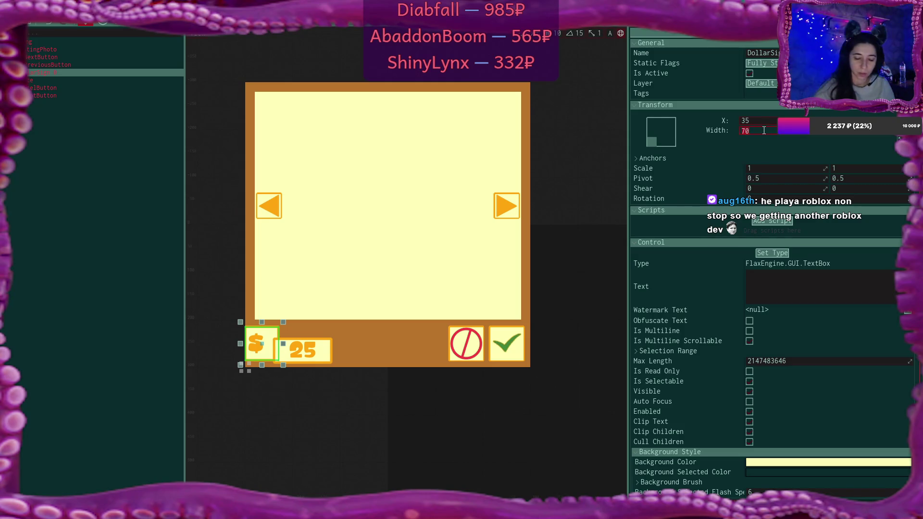
text(50)
key(Return)
click(764, 130)
key(Return)
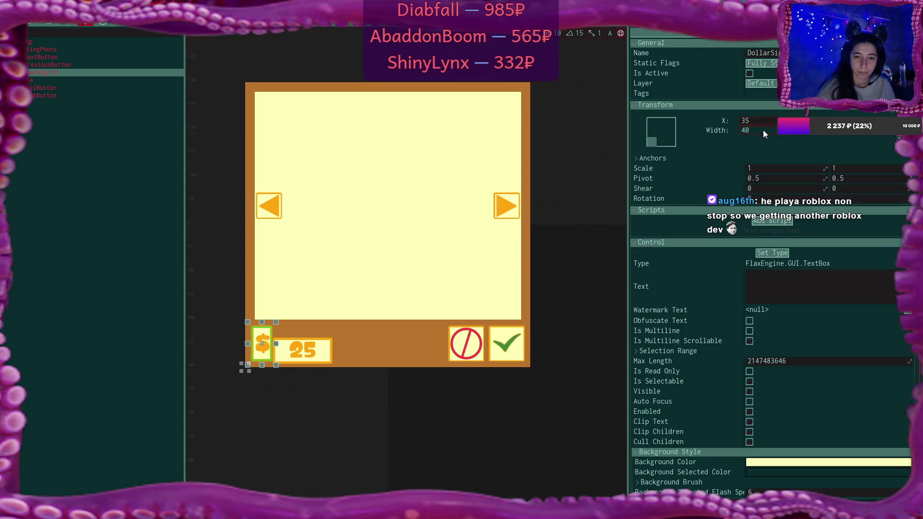
click(764, 131)
text(45)
key(Return)
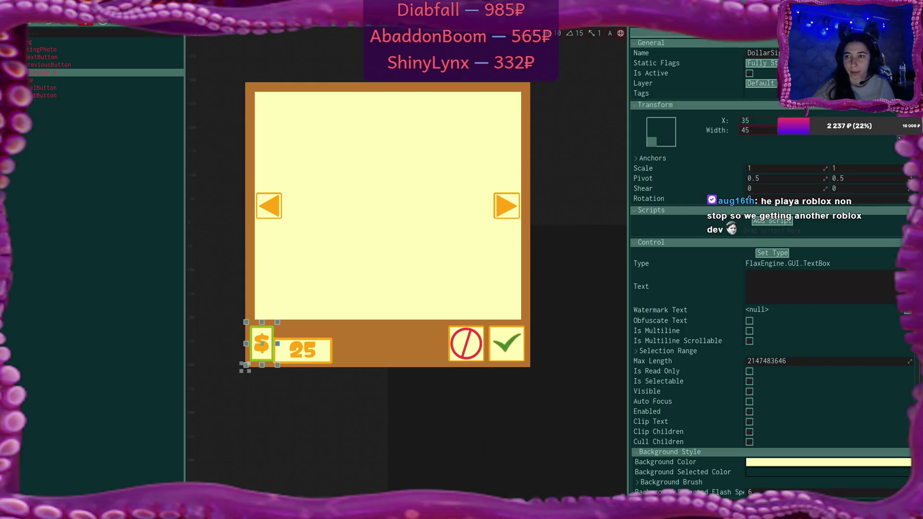
text(50)
key(Return)
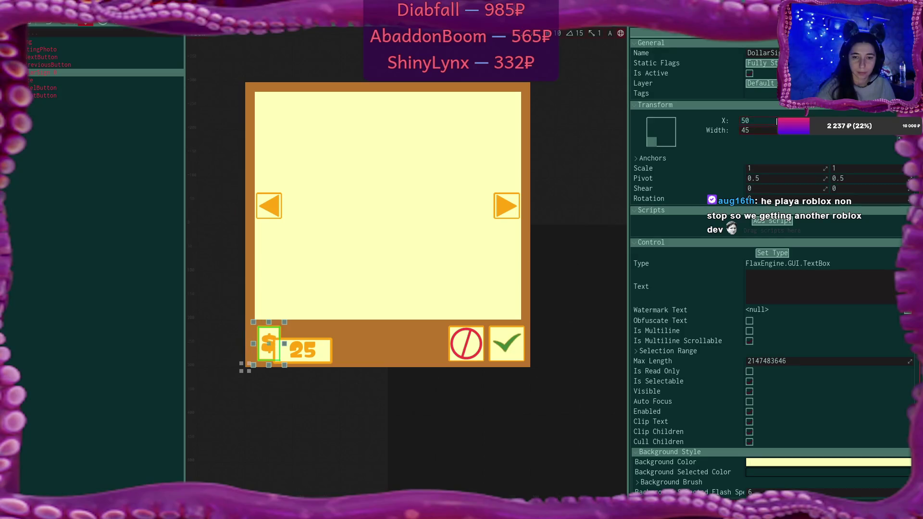
Make the Price field taller and 200 wide, placing it beside the dollar sign at X 181
click(76, 81)
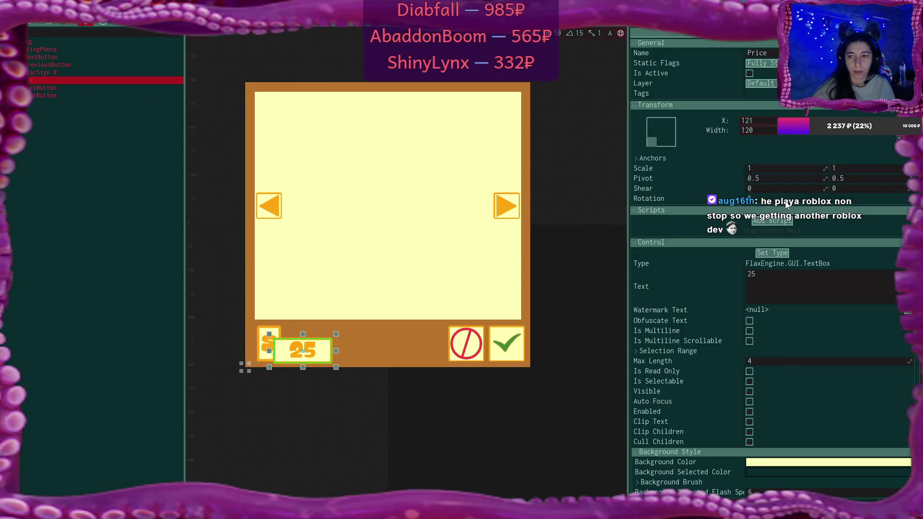
click(890, 137)
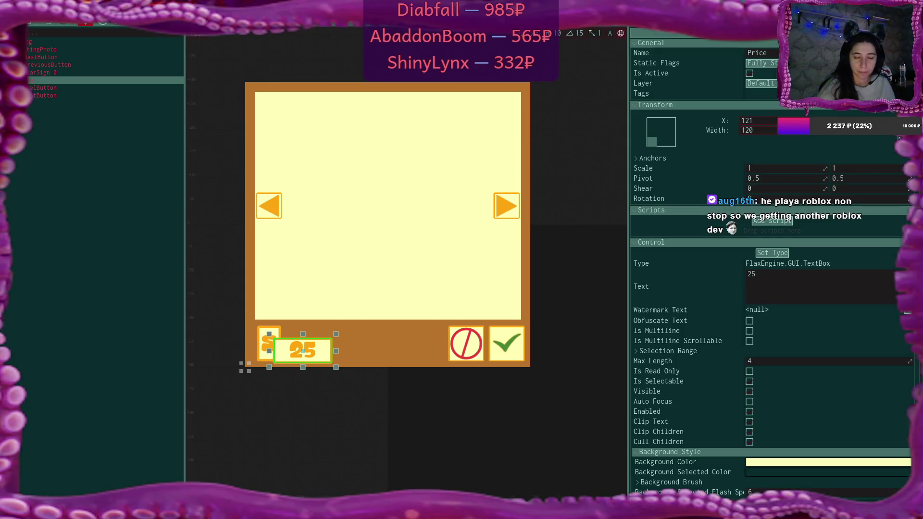
key(Return)
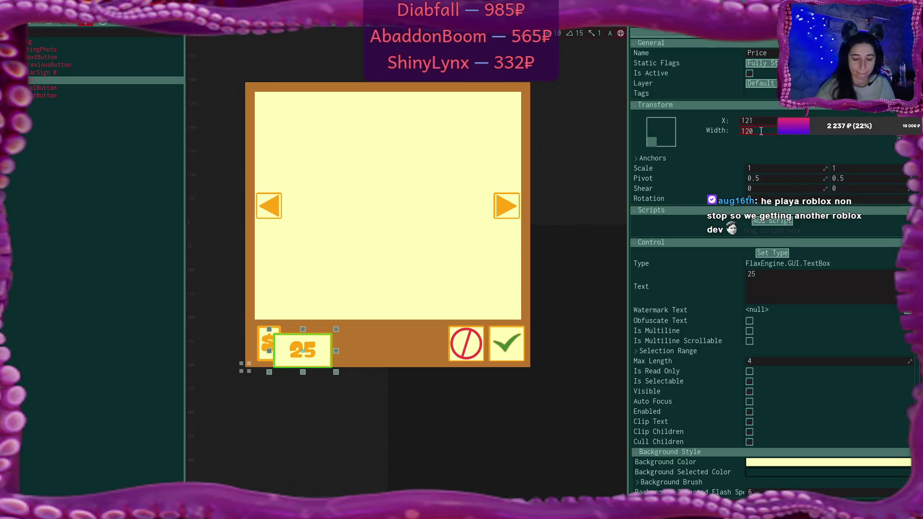
text(200)
key(Return)
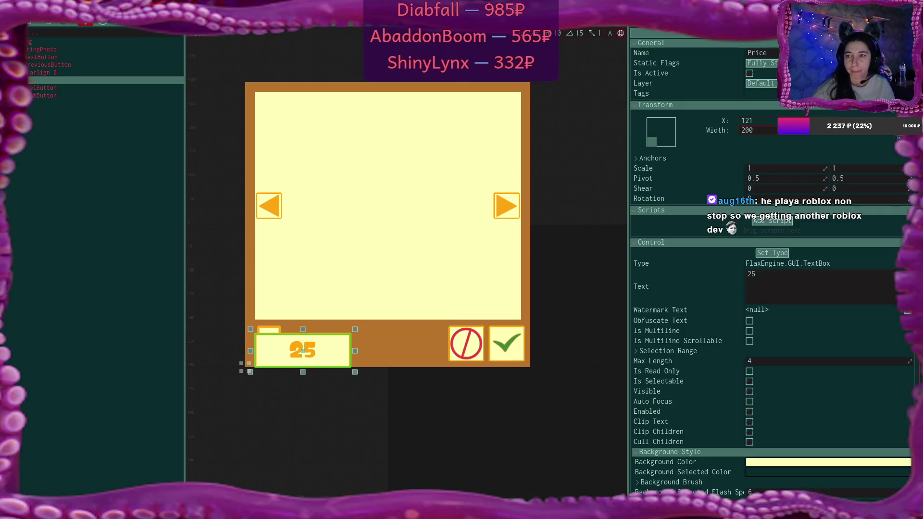
drag(303, 351, 302, 344)
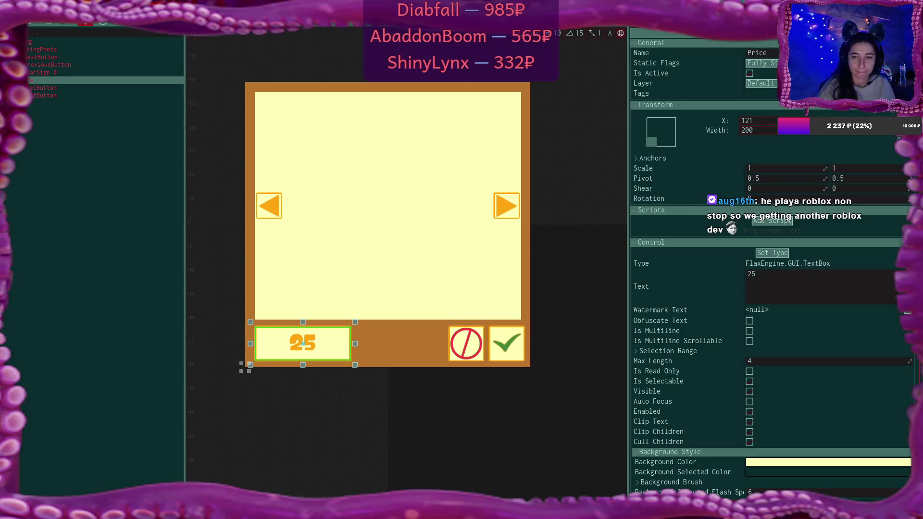
drag(755, 121, 783, 121)
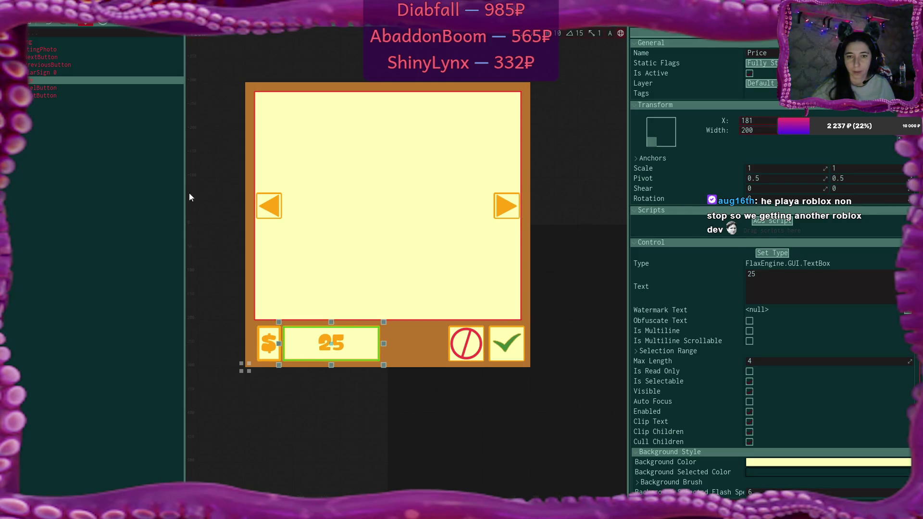
click(31, 212)
Give NextButton a width of 70 and move it to X -40
click(62, 56)
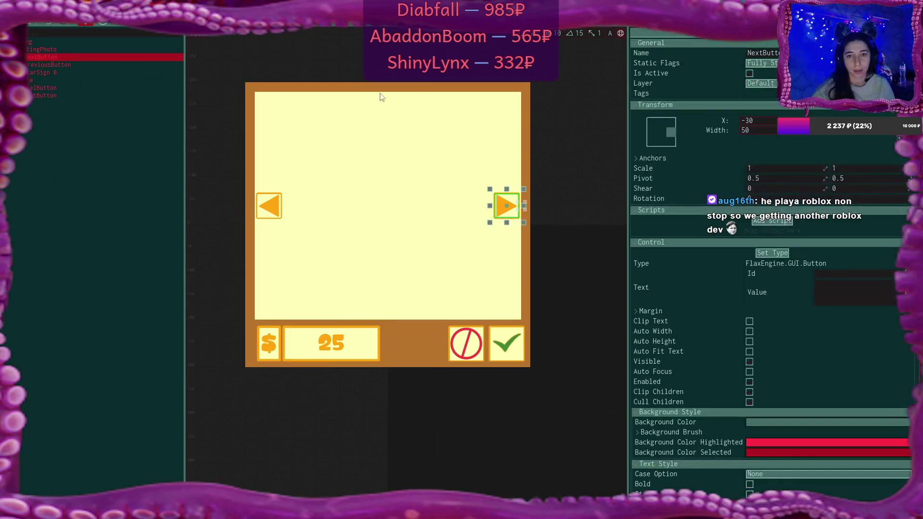
click(767, 129)
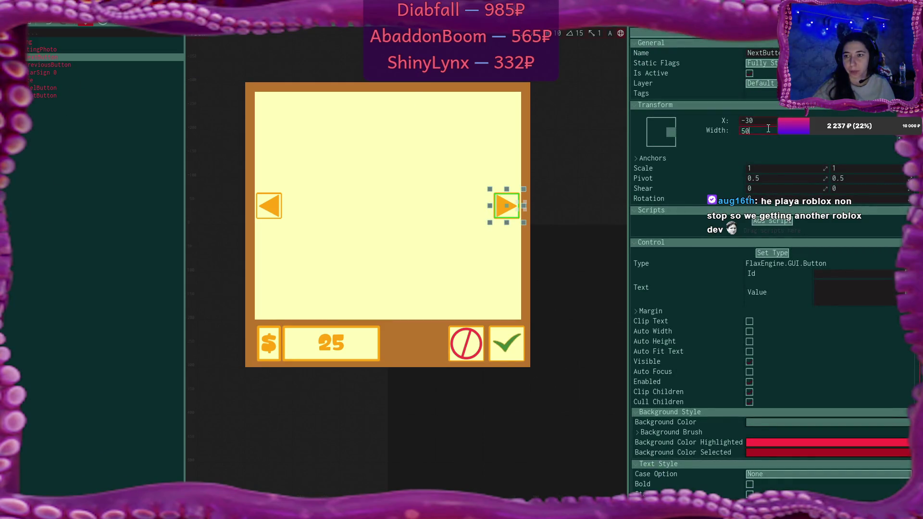
text(70)
key(Return)
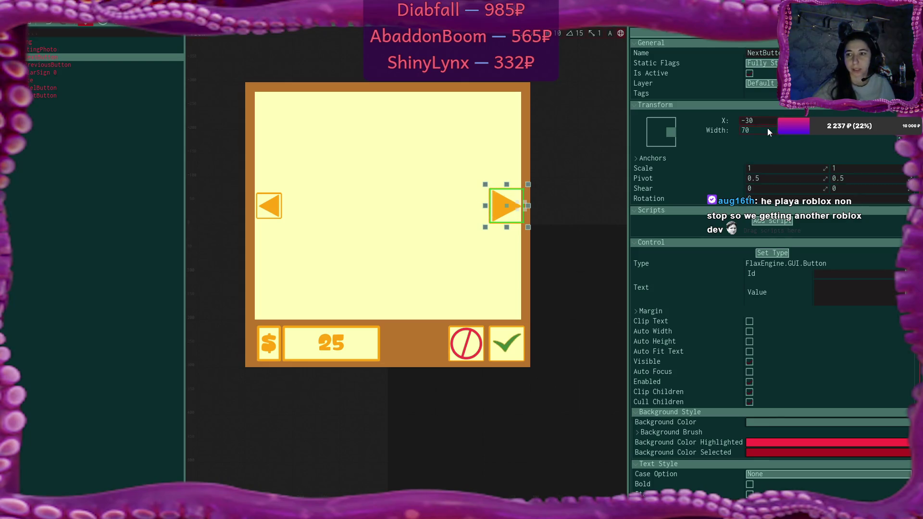
click(765, 120)
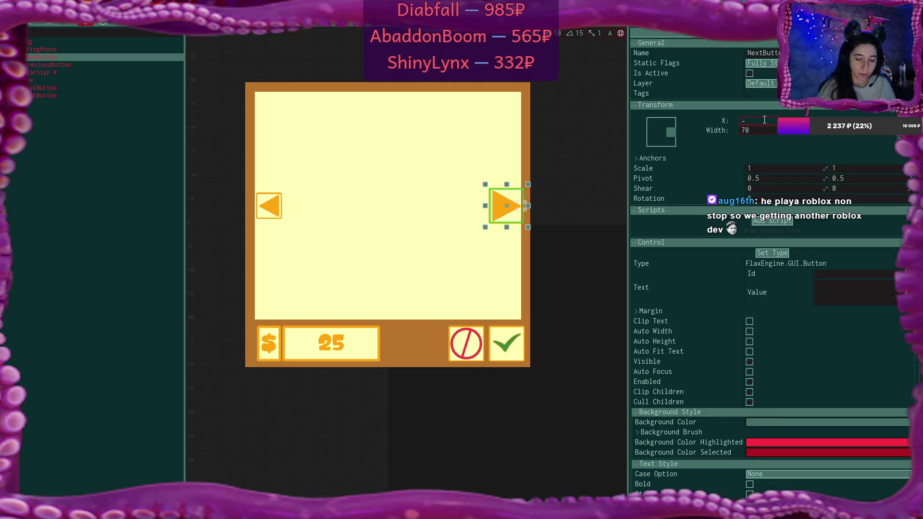
text(40)
key(Return)
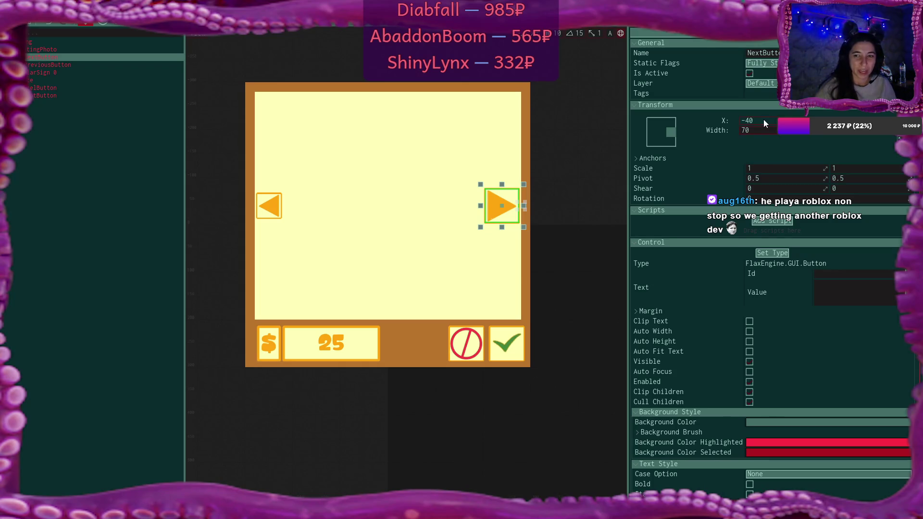
Set PreviousButton to X 40 with width 70 and height 70
click(67, 65)
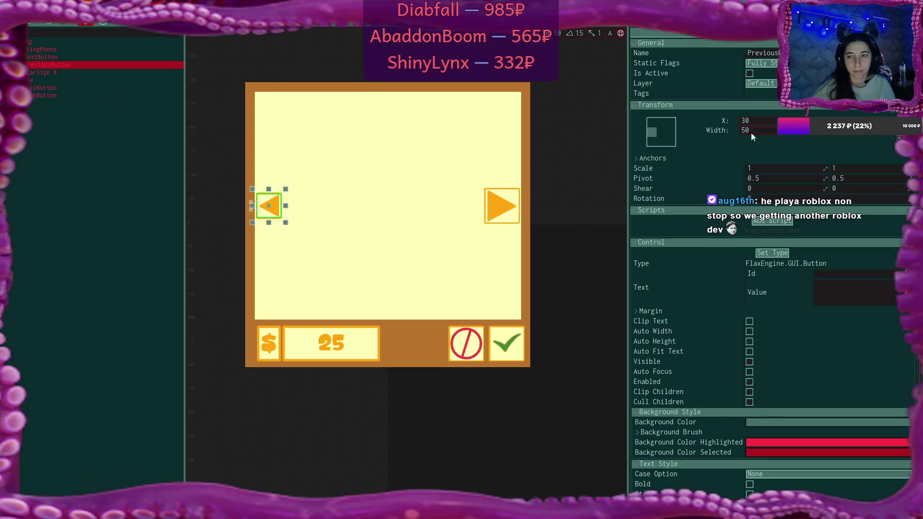
click(771, 119)
text(40)
key(Return)
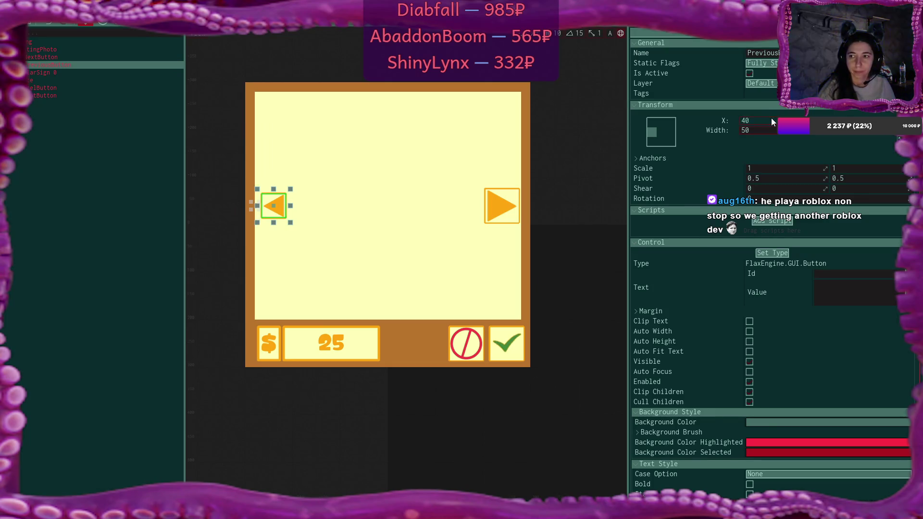
key(Tab)
text(70)
key(Return)
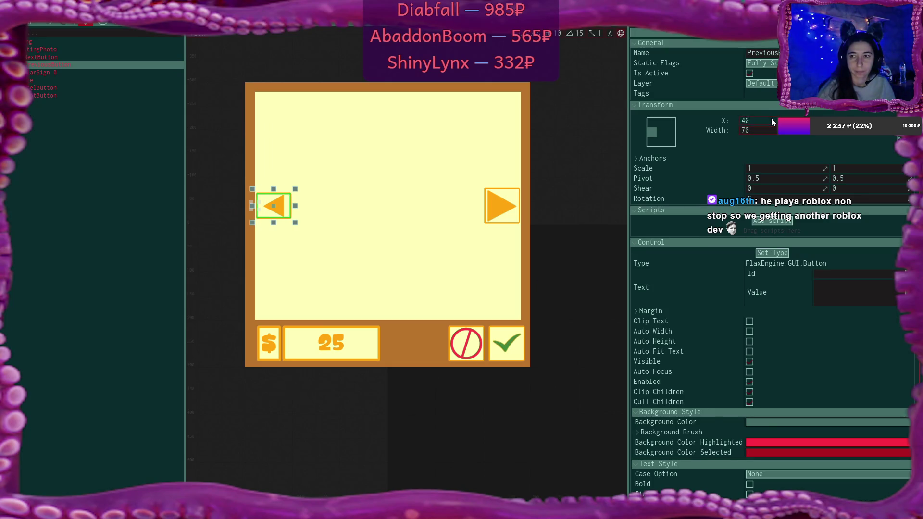
key(Tab)
text(70)
key(Return)
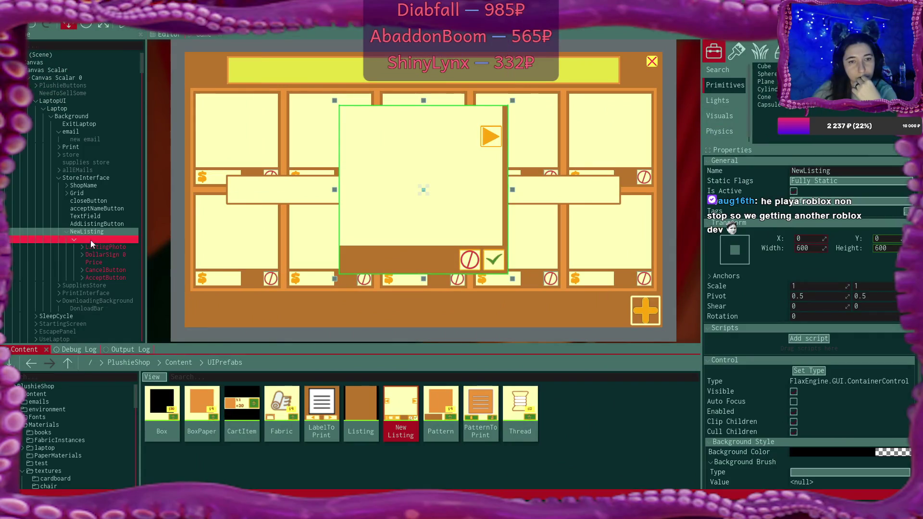
Set the inner NewListing panel's Left and Top to 0, then reopen the NewListing prefab
click(91, 238)
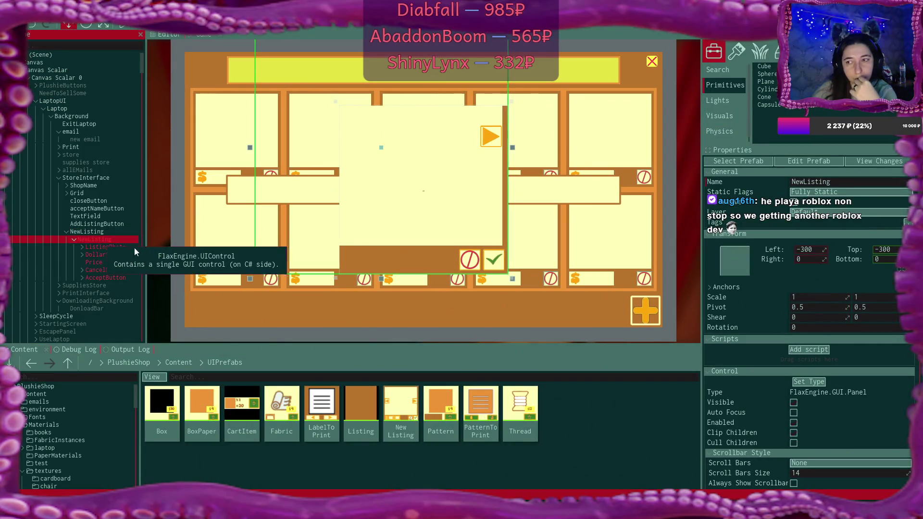
double_click(819, 250)
text(0)
key(Tab)
text(0)
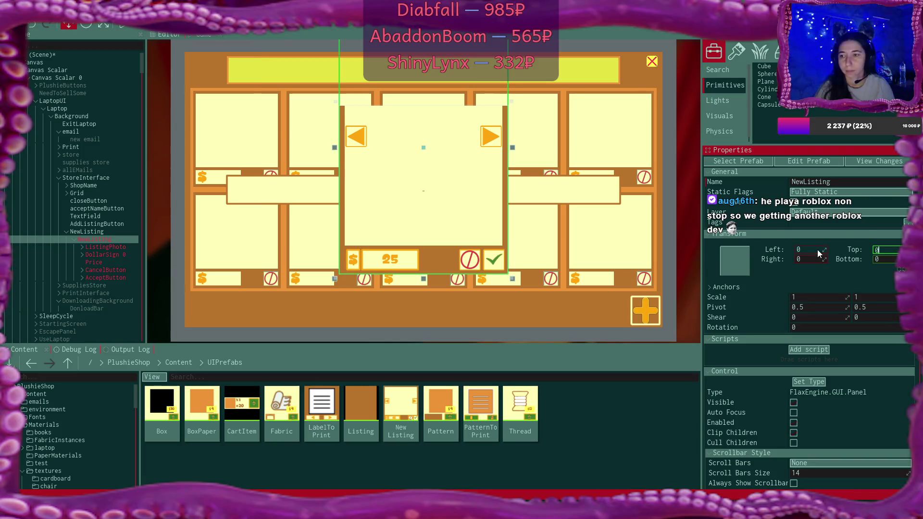
key(Return)
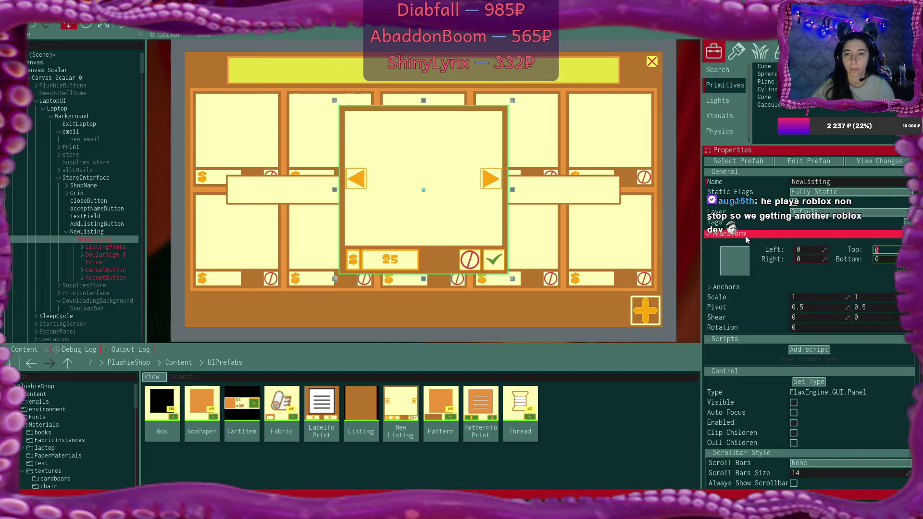
click(82, 231)
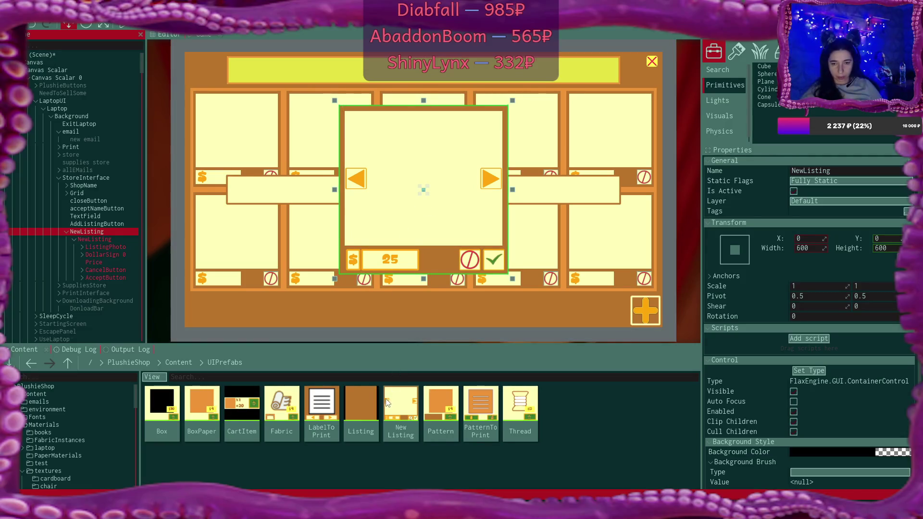
double_click(401, 408)
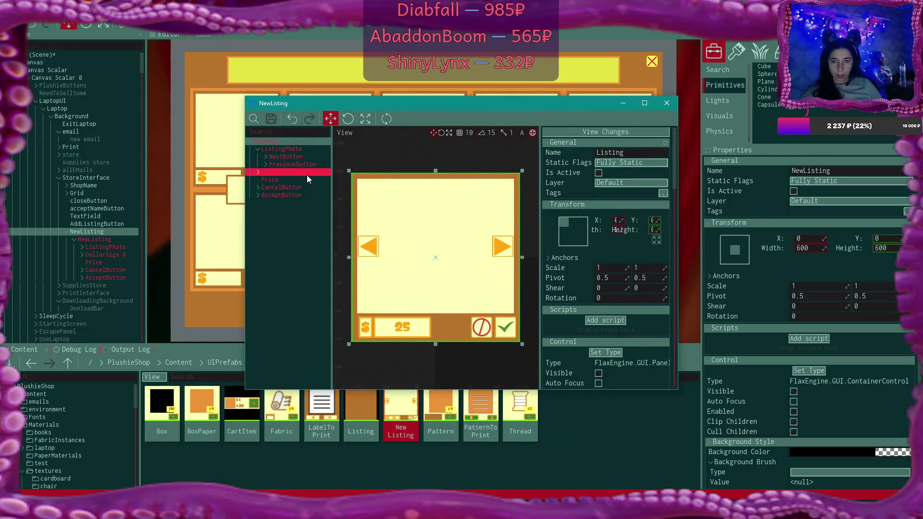
Change the Price text's font size to 42 and close the prefab editor
click(297, 179)
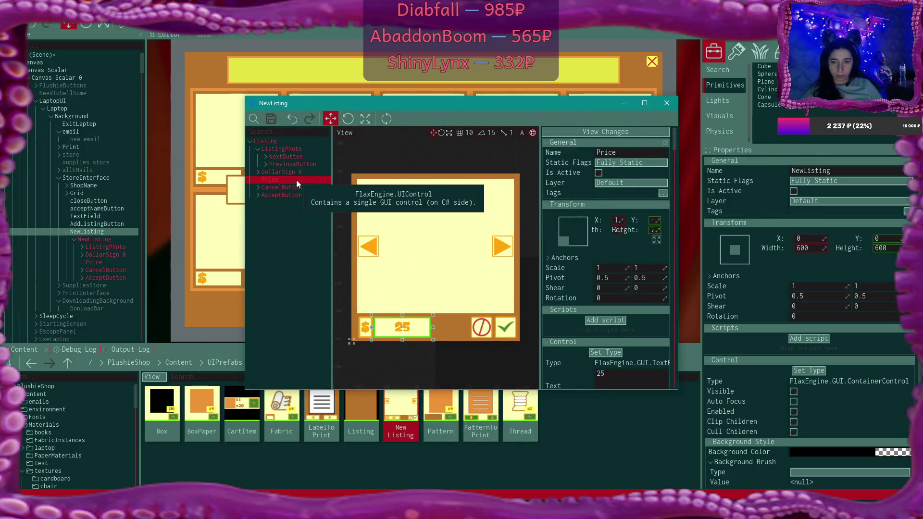
scroll(654, 285, down, 3)
scroll(631, 300, down, 10)
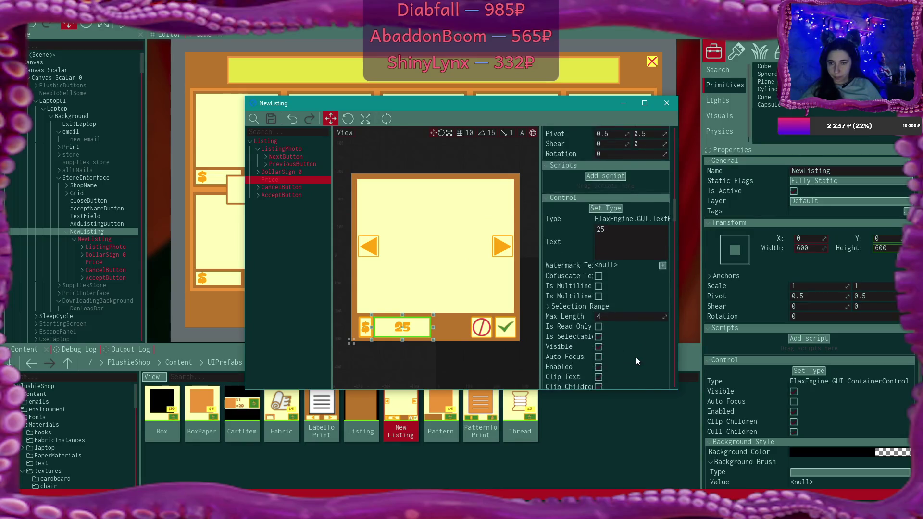
scroll(635, 357, down, 5)
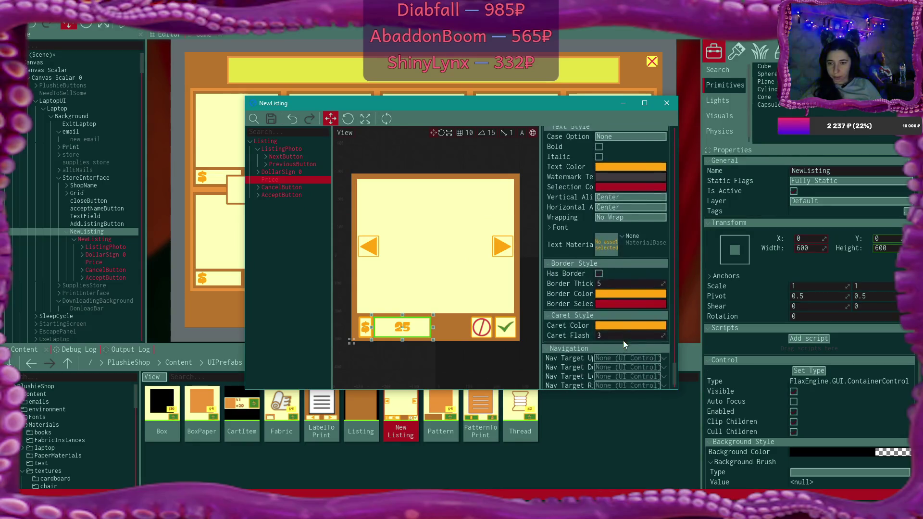
scroll(601, 223, up, 5)
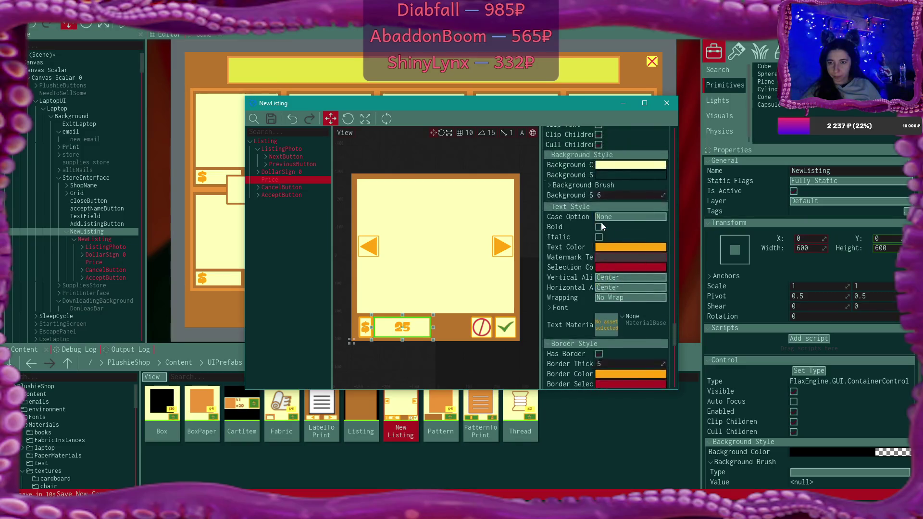
scroll(592, 234, down, 3)
click(549, 272)
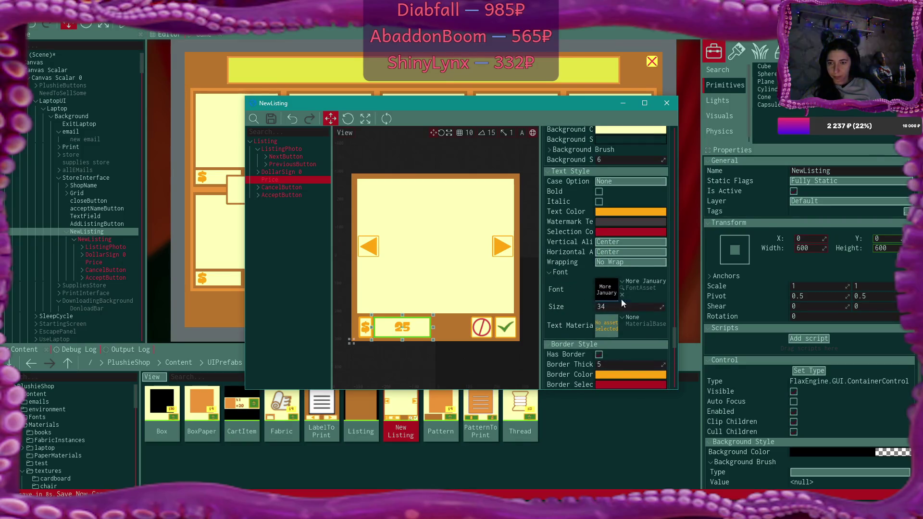
click(622, 306)
text(42)
key(Return)
click(610, 310)
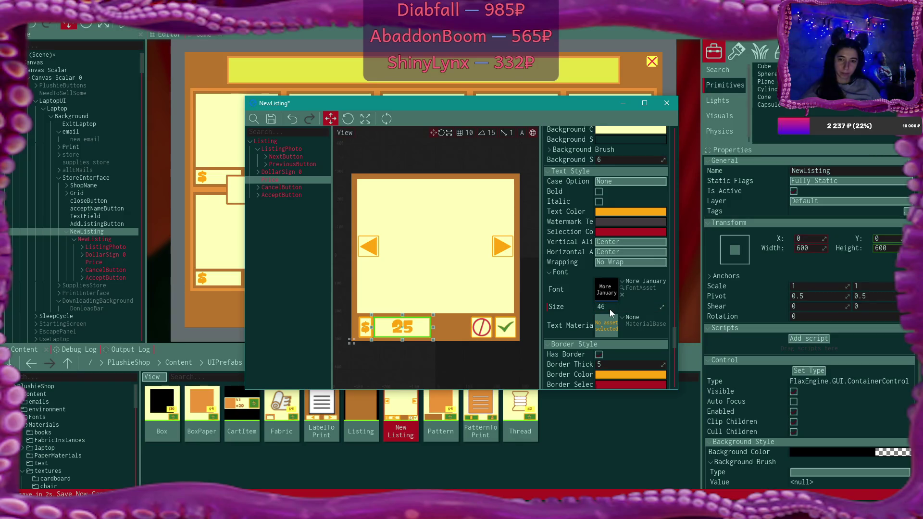
click(667, 102)
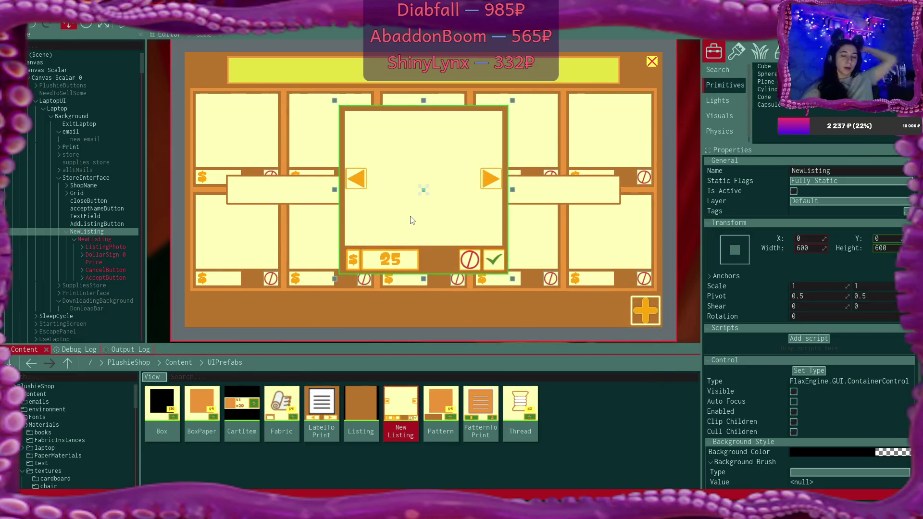